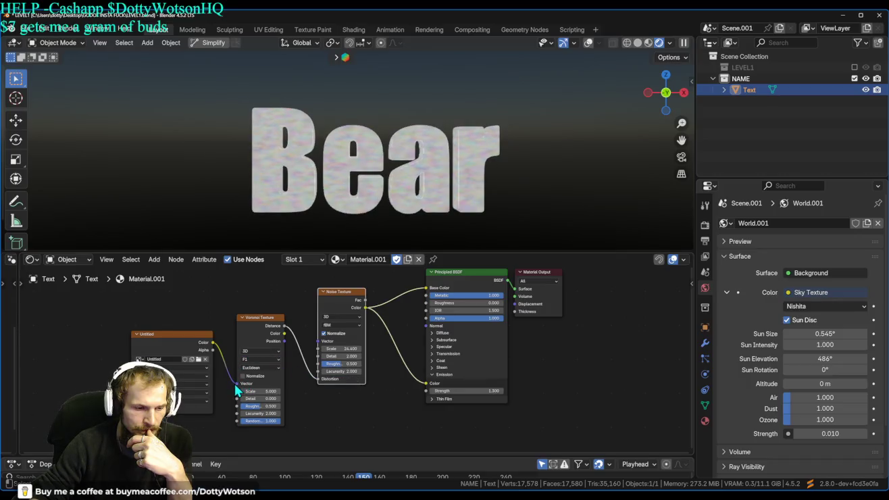
# - Relink Voronoi Color into Noise Distortion, then unplug Base Color and set it to dark grey
pyautogui.moveTo(238, 388)
pyautogui.mouseDown()
pyautogui.moveTo(235, 294)
pyautogui.moveTo(281, 328)
pyautogui.mouseUp()
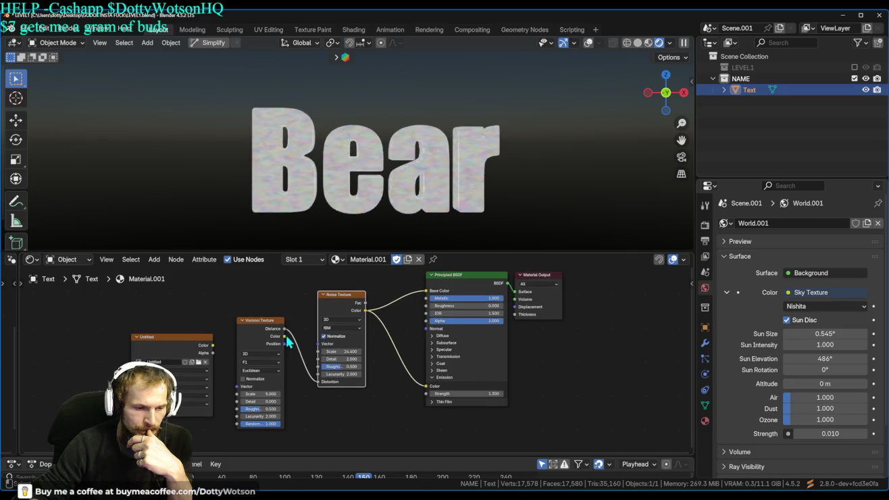
pyautogui.moveTo(284, 336); pyautogui.dragTo(317, 382)
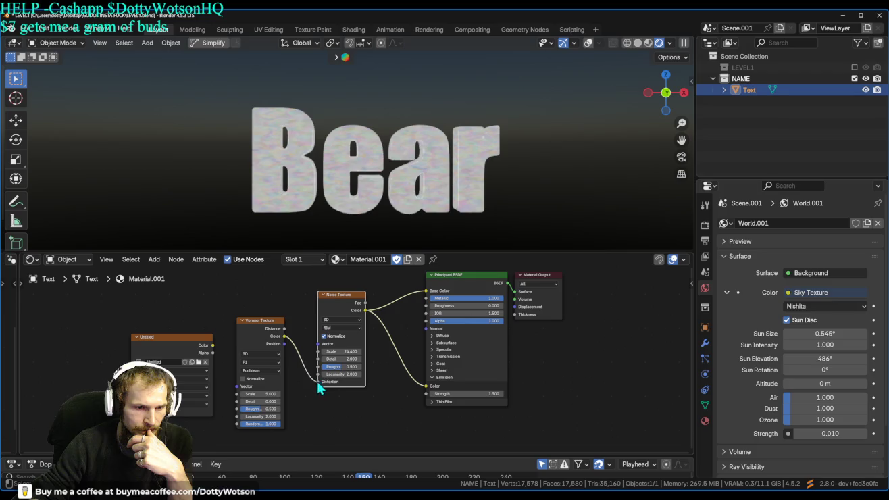
pyautogui.moveTo(427, 291)
pyautogui.mouseDown()
pyautogui.moveTo(409, 298)
pyautogui.moveTo(473, 295)
pyautogui.mouseUp()
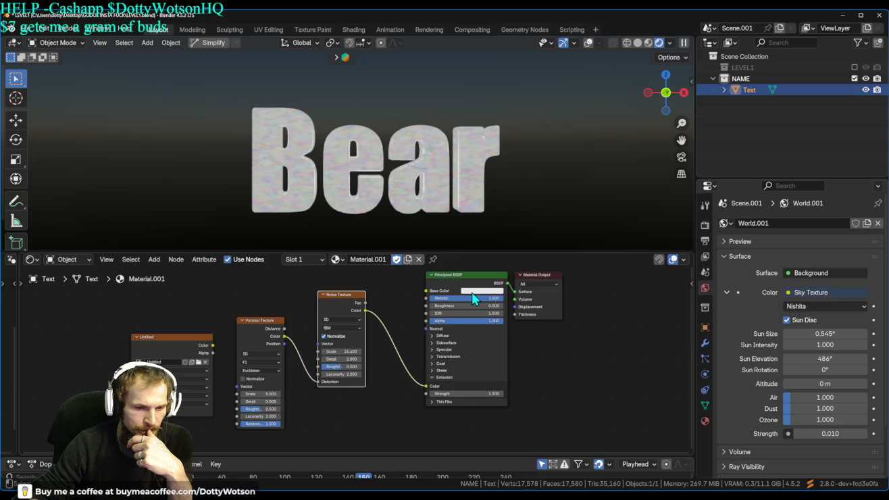
pyautogui.click(472, 291)
pyautogui.moveTo(524, 202)
pyautogui.mouseDown()
pyautogui.moveTo(522, 215)
pyautogui.moveTo(522, 192)
pyautogui.mouseUp()
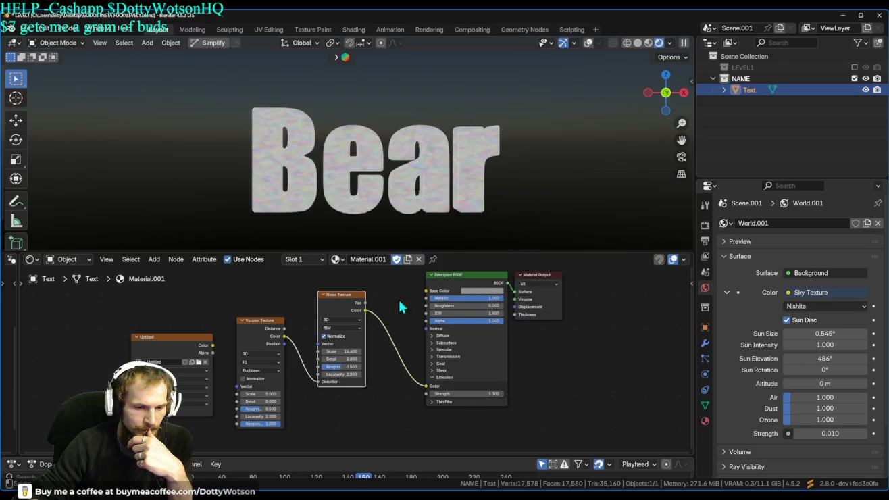
# - Tune the textures: Voronoi detail 15, noise roughness 1.0, Voronoi lacunarity 87.2 and roughness about 0.889
pyautogui.moveTo(341, 373); pyautogui.dragTo(316, 373)
pyautogui.press('Escape')
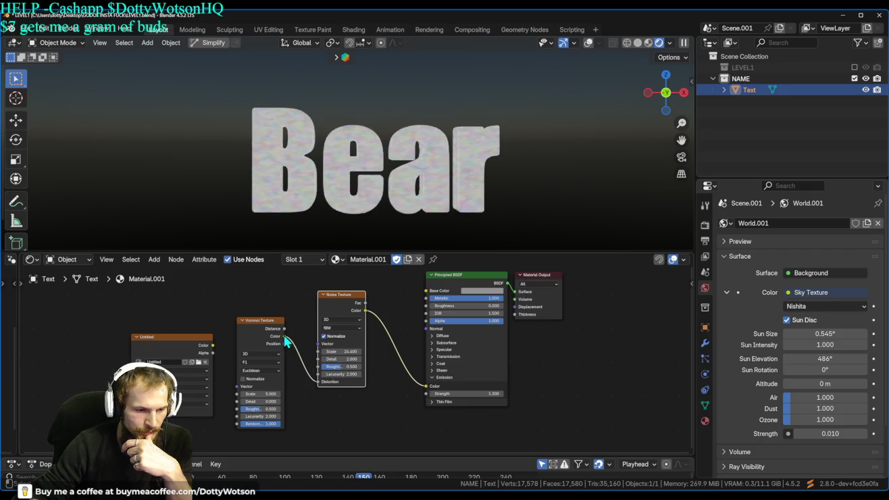
pyautogui.moveTo(268, 393); pyautogui.dragTo(331, 394)
pyautogui.moveTo(393, 394)
pyautogui.mouseDown()
pyautogui.moveTo(262, 394)
pyautogui.moveTo(297, 403)
pyautogui.mouseUp()
pyautogui.moveTo(341, 357)
pyautogui.mouseDown()
pyautogui.moveTo(368, 358)
pyautogui.moveTo(317, 358)
pyautogui.mouseUp()
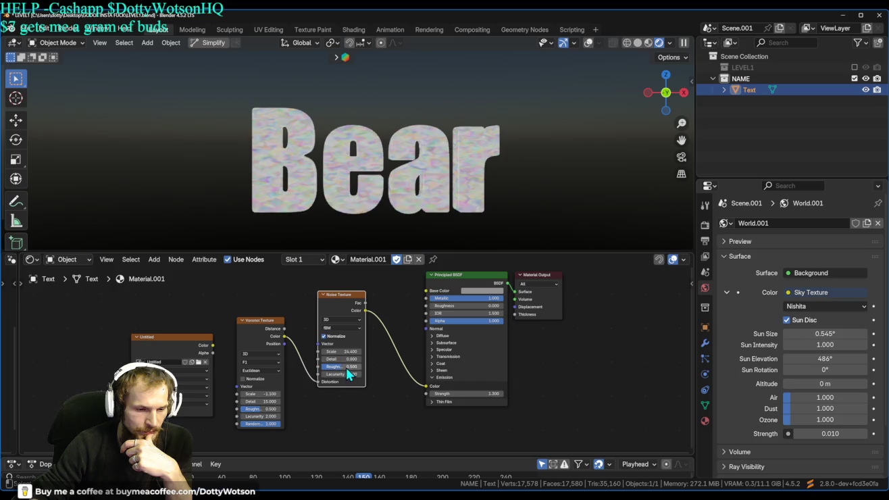
pyautogui.moveTo(340, 366); pyautogui.dragTo(358, 366)
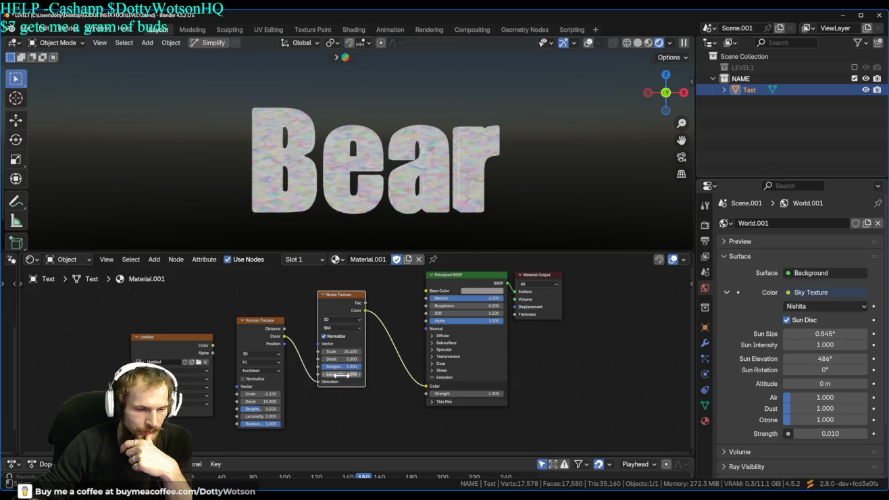
pyautogui.press('BackSpace')
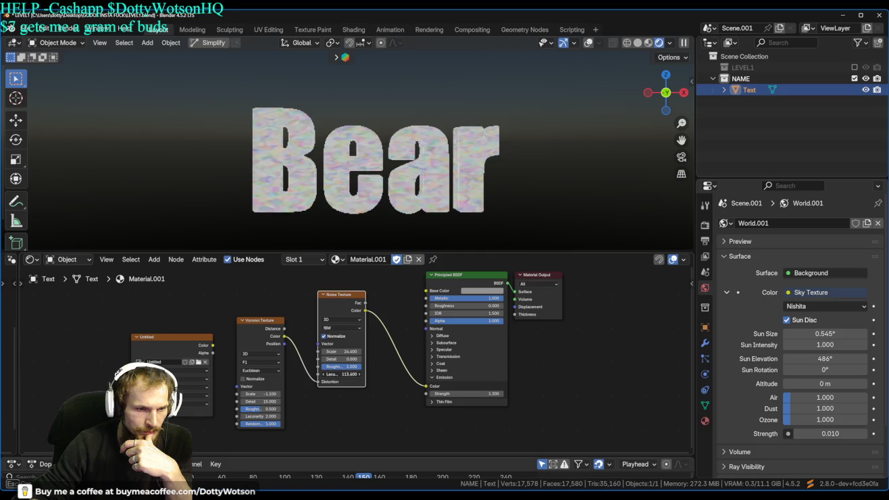
pyautogui.moveTo(259, 416); pyautogui.dragTo(325, 415)
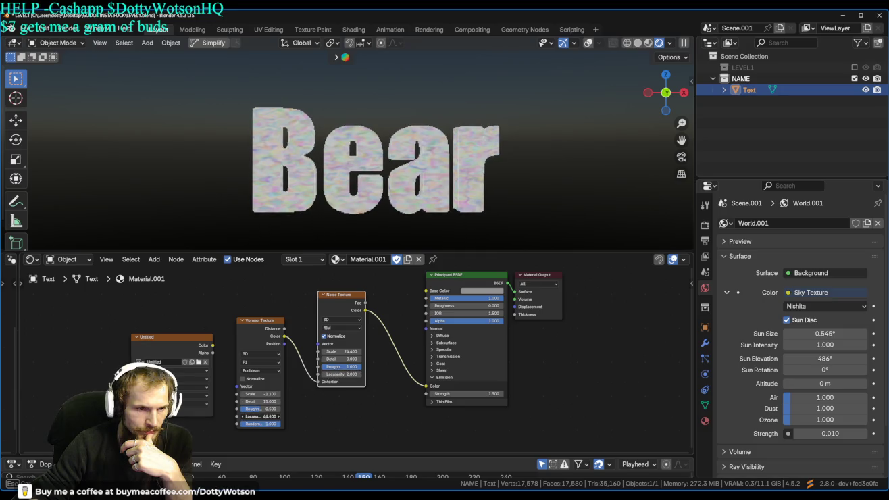
pyautogui.moveTo(259, 416)
pyautogui.mouseDown()
pyautogui.moveTo(291, 416)
pyautogui.moveTo(237, 424)
pyautogui.moveTo(284, 423)
pyautogui.moveTo(284, 408)
pyautogui.moveTo(243, 408)
pyautogui.mouseUp()
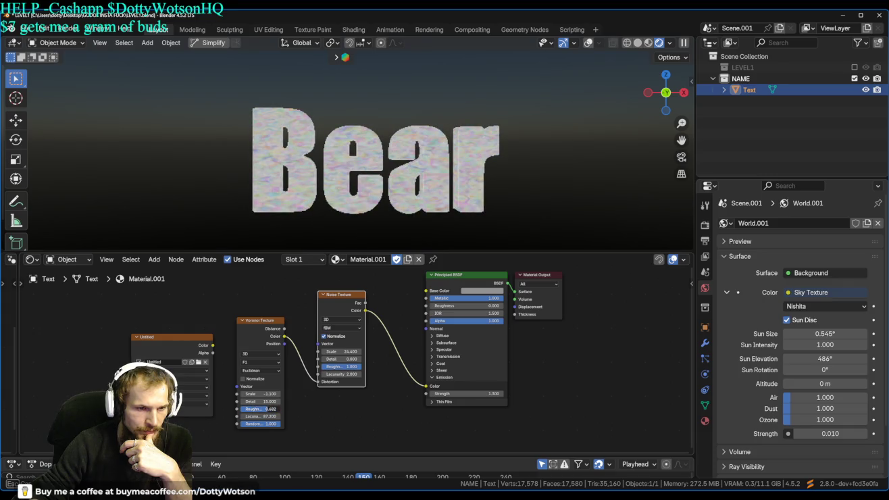
pyautogui.moveTo(270, 408); pyautogui.dragTo(269, 409)
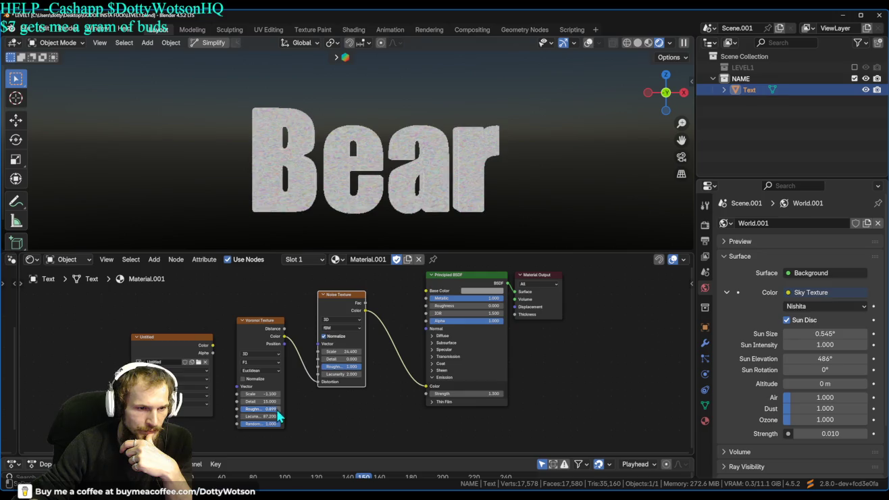
# - Lower Metallic to 0.397, reconnect Noise Color to Base Color, and cut emission strength to 0.400
pyautogui.moveTo(458, 298)
pyautogui.mouseDown()
pyautogui.moveTo(432, 298)
pyautogui.moveTo(466, 298)
pyautogui.moveTo(453, 312)
pyautogui.moveTo(435, 313)
pyautogui.moveTo(461, 332)
pyautogui.mouseUp()
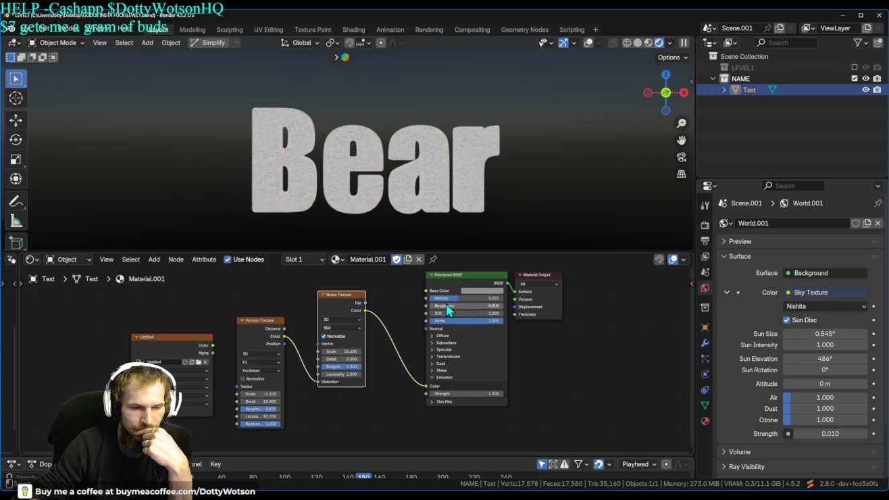
pyautogui.moveTo(364, 310); pyautogui.dragTo(426, 290)
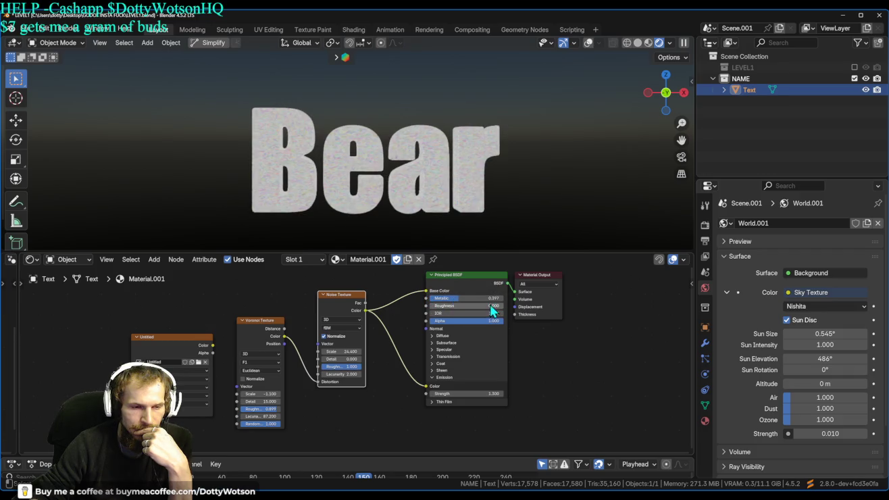
pyautogui.moveTo(480, 391)
pyautogui.mouseDown()
pyautogui.moveTo(459, 393)
pyautogui.moveTo(504, 393)
pyautogui.mouseUp()
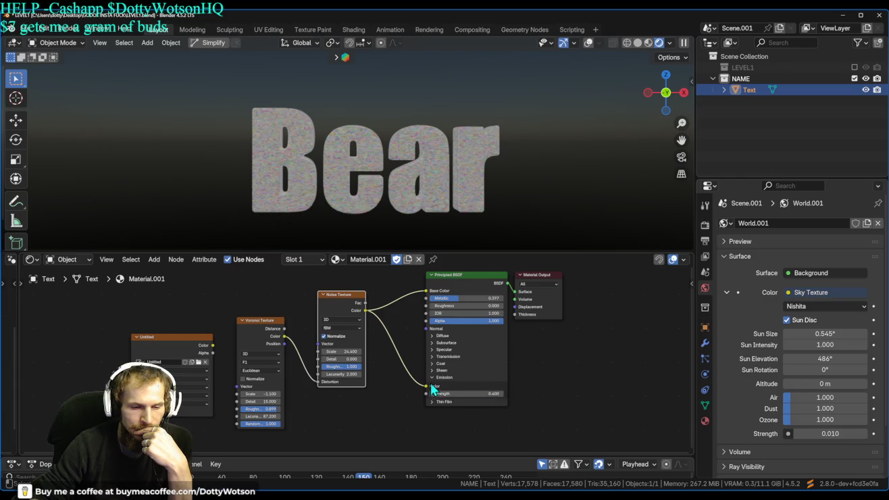
# - Set the Coat weight to 0 and expand the Transmission settings
pyautogui.click(439, 362)
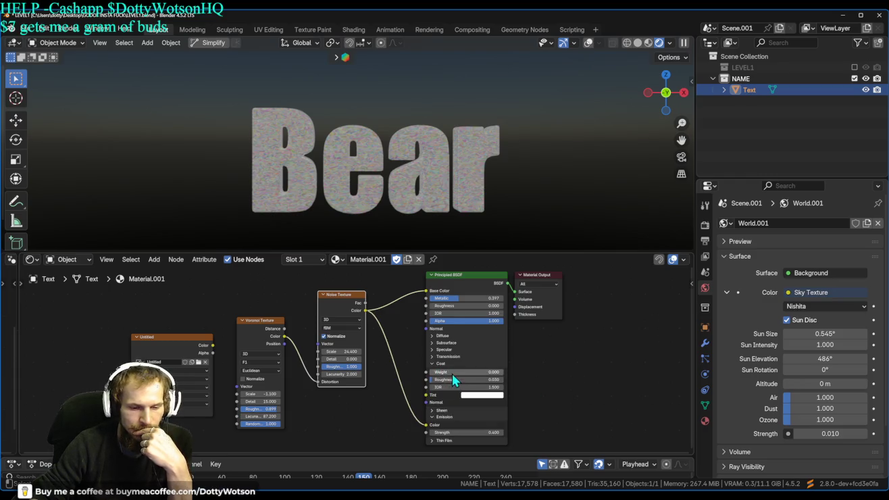
pyautogui.moveTo(473, 372)
pyautogui.mouseDown()
pyautogui.moveTo(431, 371)
pyautogui.moveTo(482, 365)
pyautogui.moveTo(431, 365)
pyautogui.mouseUp()
pyautogui.click(436, 356)
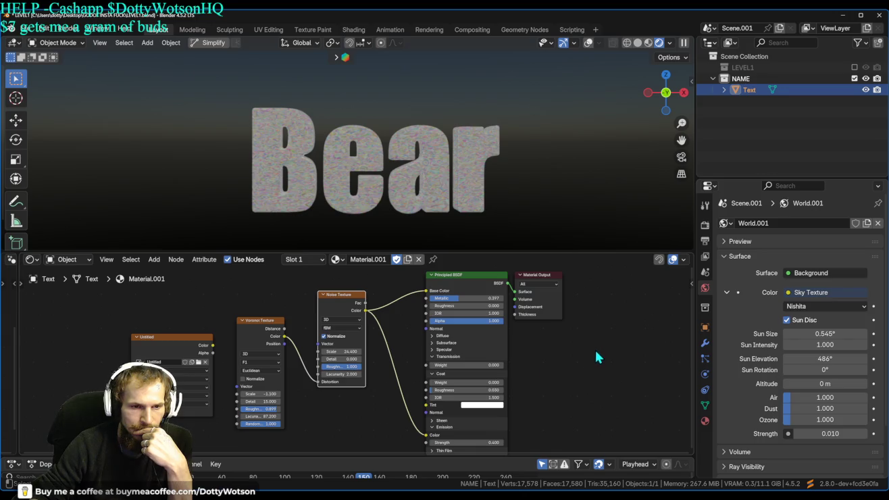
pyautogui.click(29, 30)
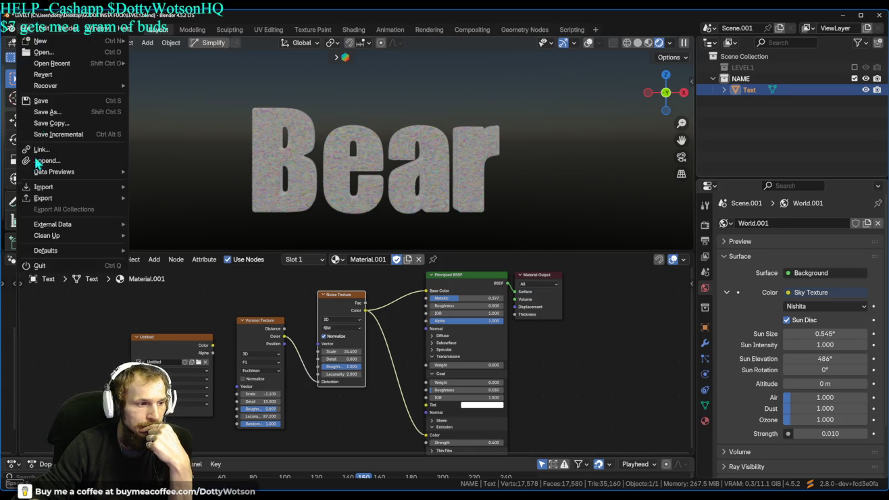
# - Export the Bear model via File > Export > glTF 2.0 (.glb/.gltf)
pyautogui.moveTo(42, 198)
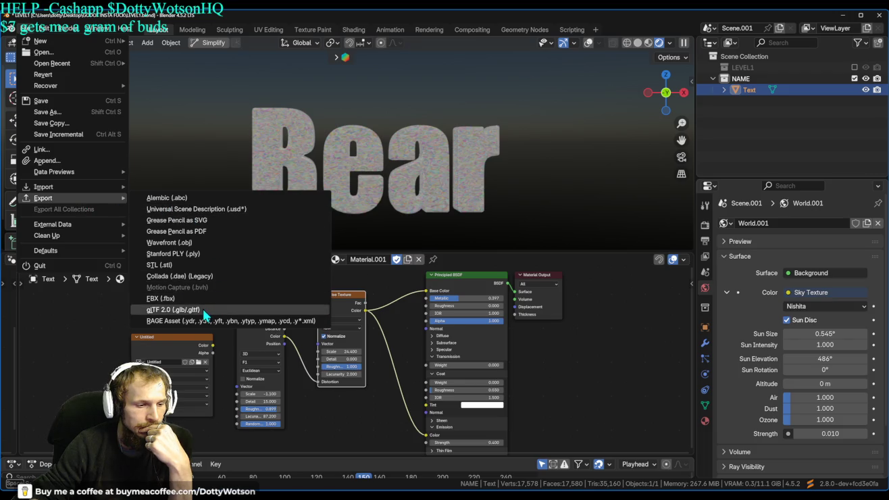
pyautogui.click(204, 313)
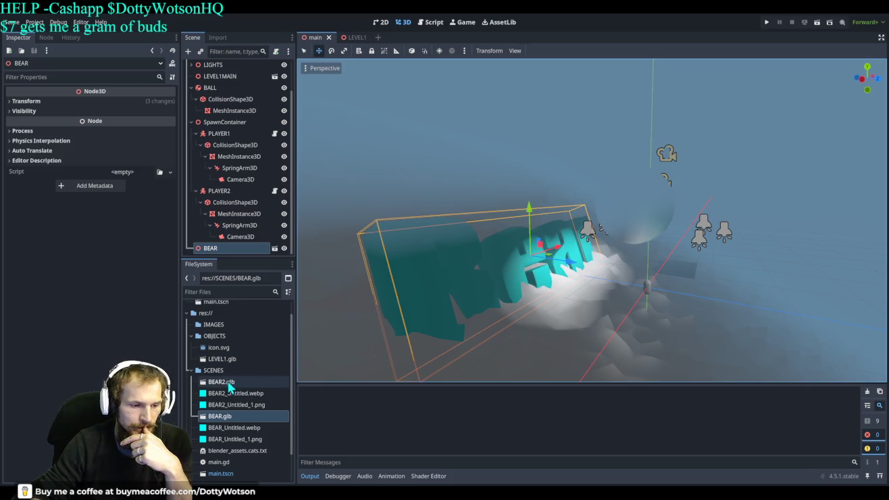
# - Drag BEAR2.glb from FileSystem into the main scene viewport
pyautogui.moveTo(222, 383)
pyautogui.mouseDown()
pyautogui.moveTo(217, 388)
pyautogui.moveTo(498, 281)
pyautogui.moveTo(593, 279)
pyautogui.moveTo(612, 294)
pyautogui.moveTo(591, 289)
pyautogui.mouseUp()
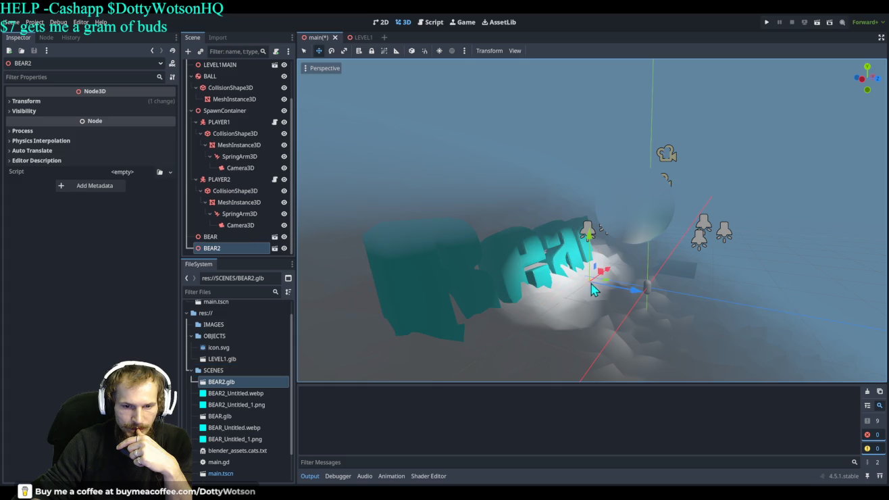
pyautogui.press('r')
pyautogui.moveTo(593, 247); pyautogui.dragTo(592, 241)
pyautogui.rightClick(592, 241)
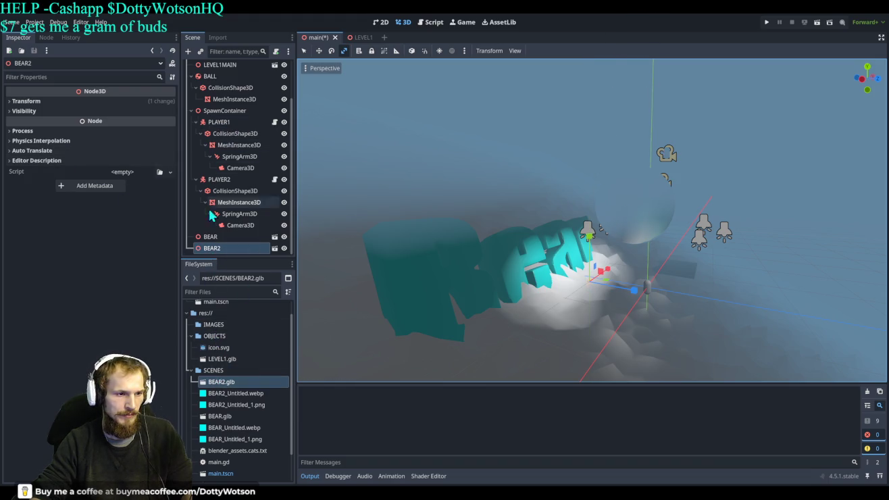
# - Scale BEAR2 to 30.955 in the Inspector and move it to z -1.972
pyautogui.click(211, 248)
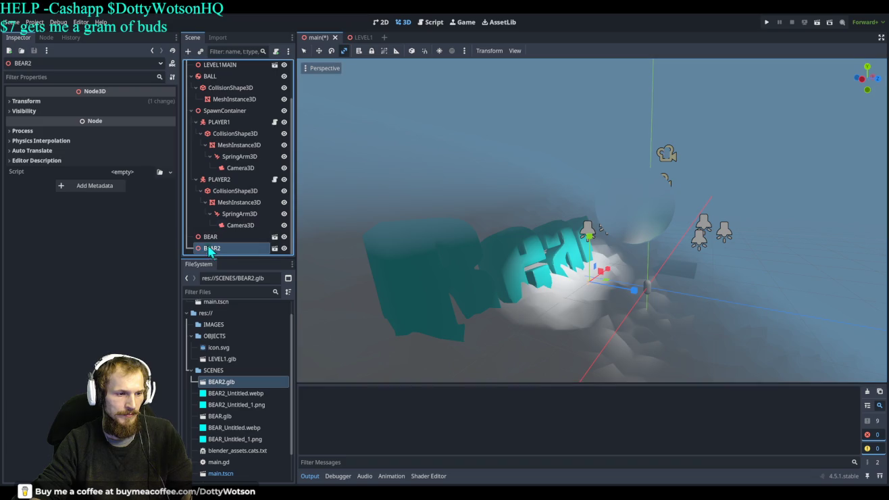
pyautogui.click(27, 102)
pyautogui.moveTo(81, 174)
pyautogui.mouseDown()
pyautogui.moveTo(169, 174)
pyautogui.moveTo(106, 176)
pyautogui.mouseUp()
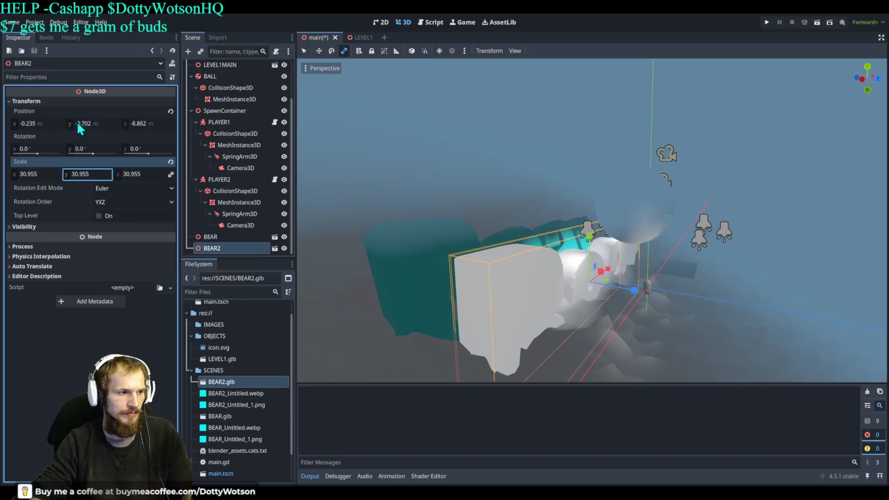
pyautogui.moveTo(145, 124); pyautogui.dragTo(189, 124)
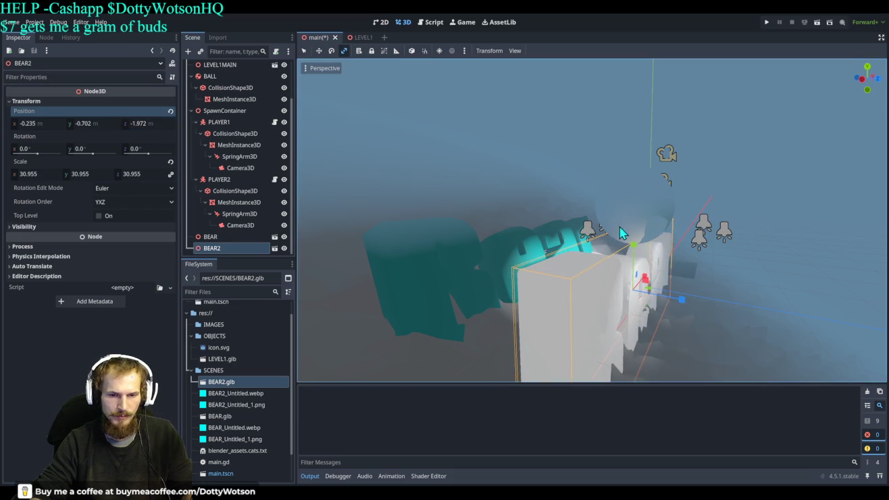
pyautogui.scroll(5, 621, 234)
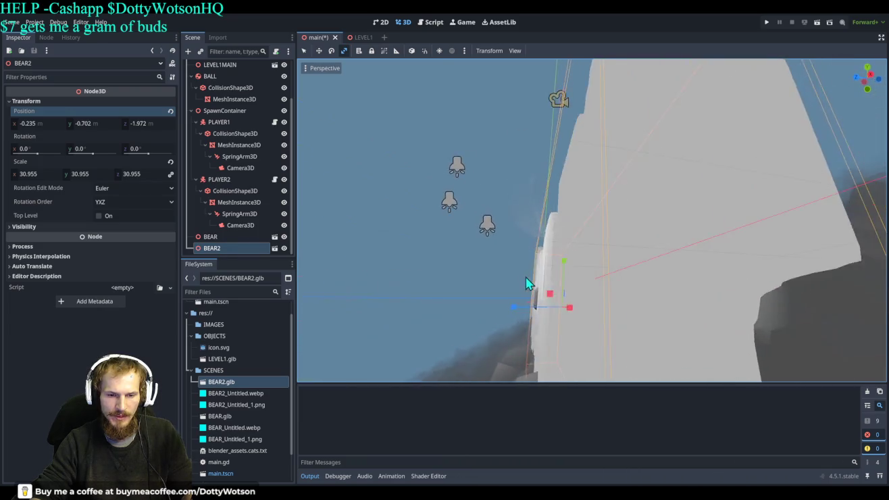
pyautogui.scroll(-5, 524, 287)
pyautogui.scroll(2, 653, 303)
pyautogui.scroll(-2, 218, 417)
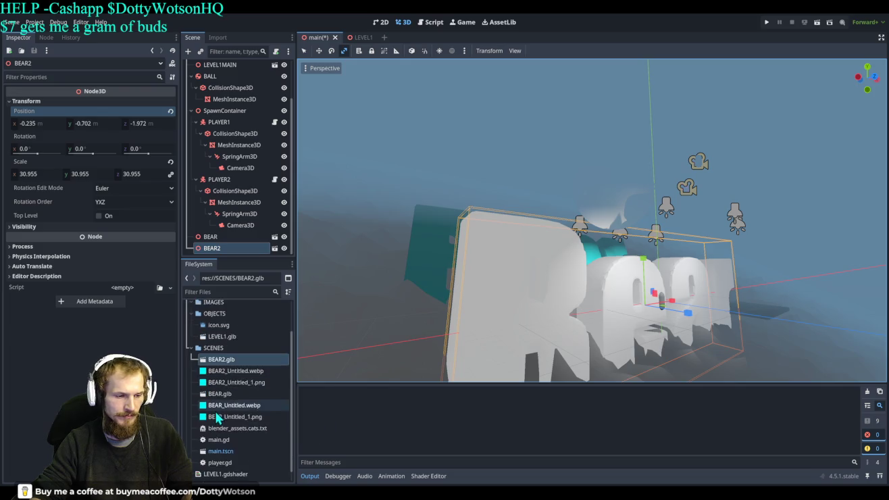
pyautogui.scroll(-1, 223, 418)
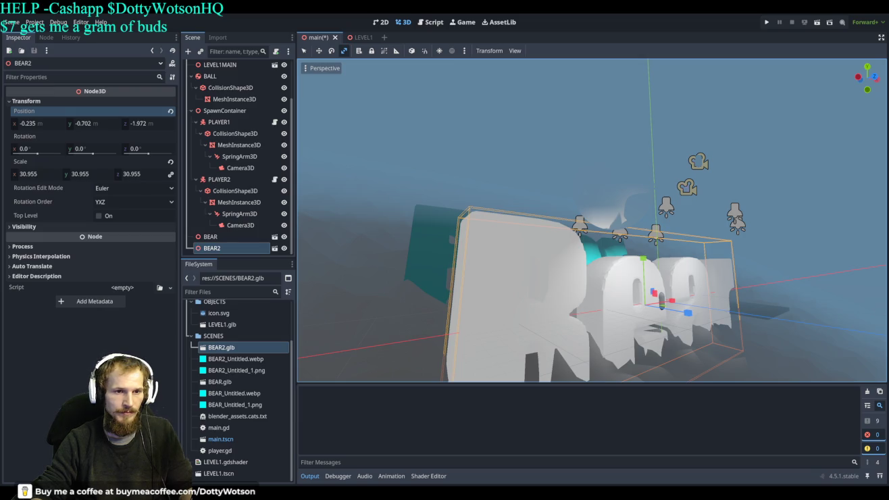
pyautogui.keyDown('shift'); pyautogui.click(237, 370); pyautogui.keyUp('shift')
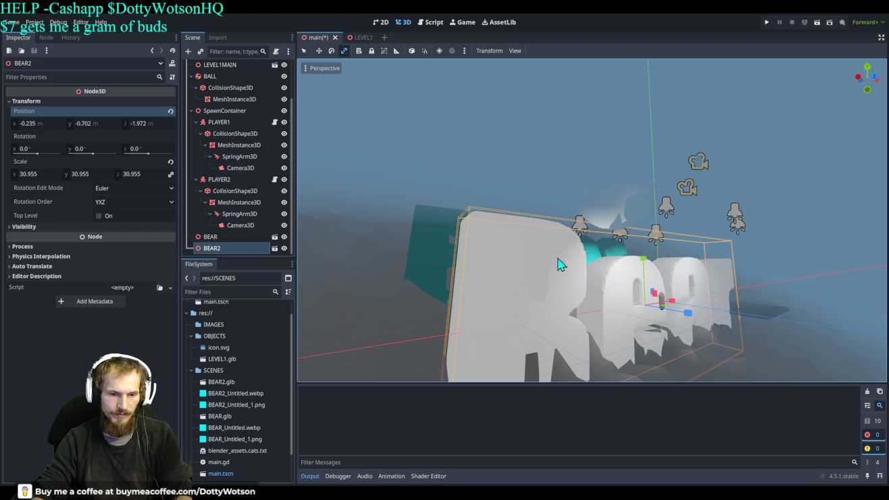
pyautogui.press('Delete')
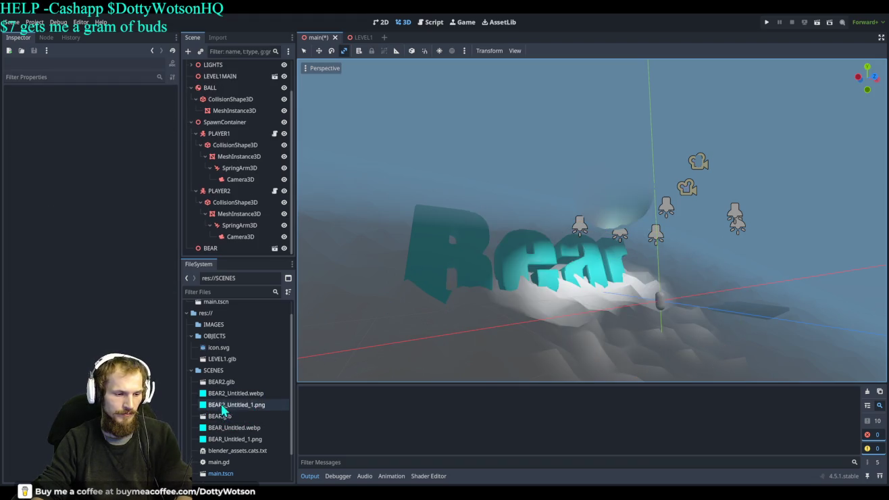
# - Add BEAR2.glb to the scene again and set its uniform Scale to 20.44
pyautogui.moveTo(226, 387)
pyautogui.mouseDown()
pyautogui.moveTo(530, 324)
pyautogui.moveTo(546, 318)
pyautogui.moveTo(582, 255)
pyautogui.moveTo(569, 318)
pyautogui.mouseUp()
pyautogui.moveTo(569, 264); pyautogui.dragTo(575, 204)
pyautogui.moveTo(675, 143); pyautogui.dragTo(675, 143)
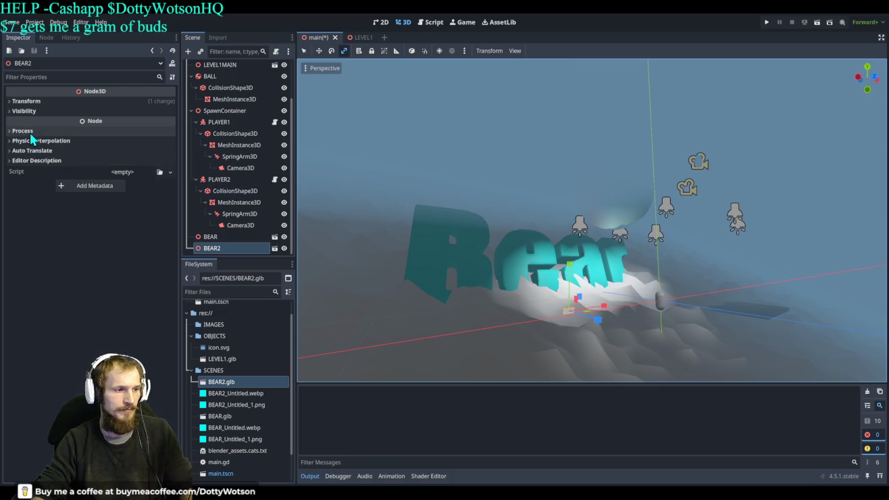
pyautogui.click(29, 102)
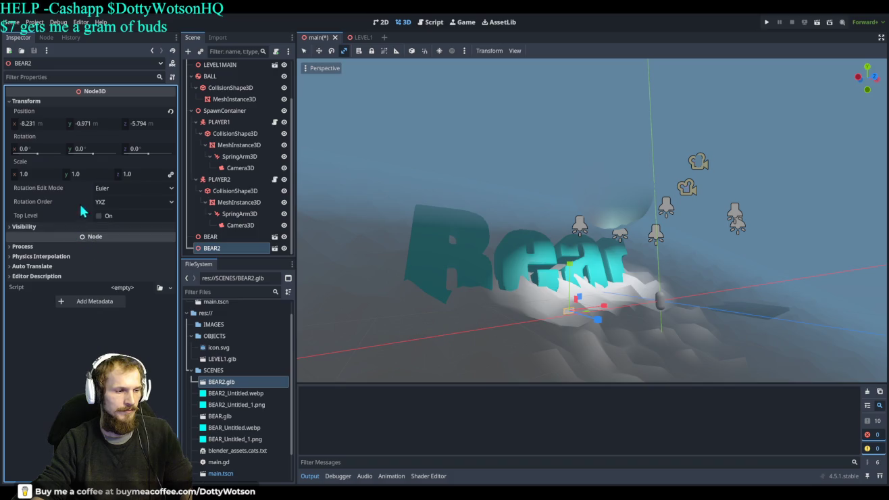
pyautogui.moveTo(88, 174)
pyautogui.mouseDown()
pyautogui.moveTo(135, 174)
pyautogui.moveTo(86, 172)
pyautogui.mouseUp()
pyautogui.write('20.44')
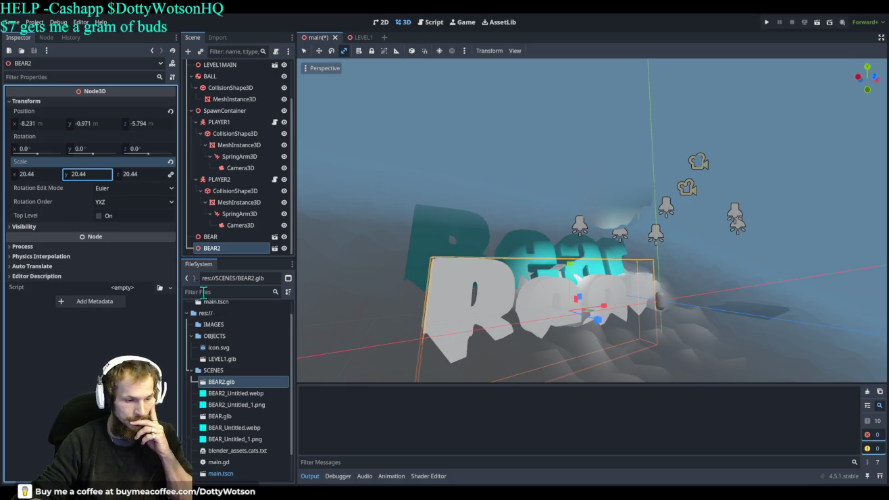
pyautogui.click(235, 395)
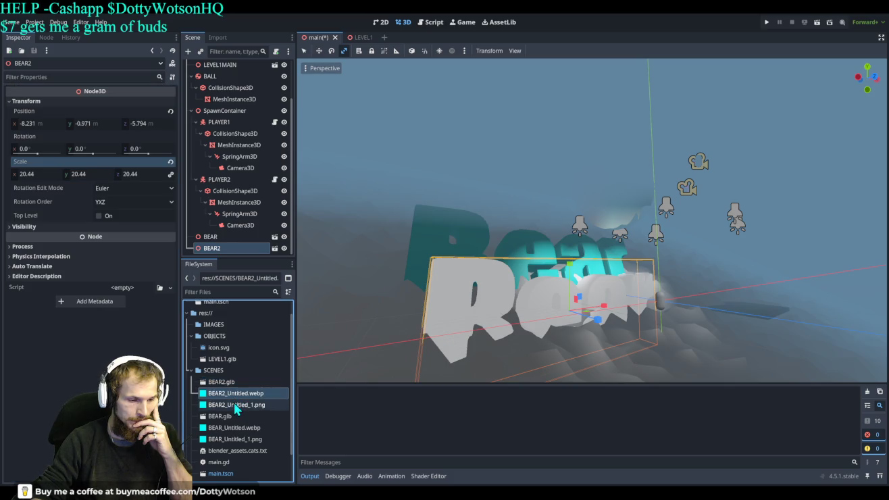
# - Select the BEAR2 files in FileSystem and save the main scene with Ctrl+S
pyautogui.click(235, 405)
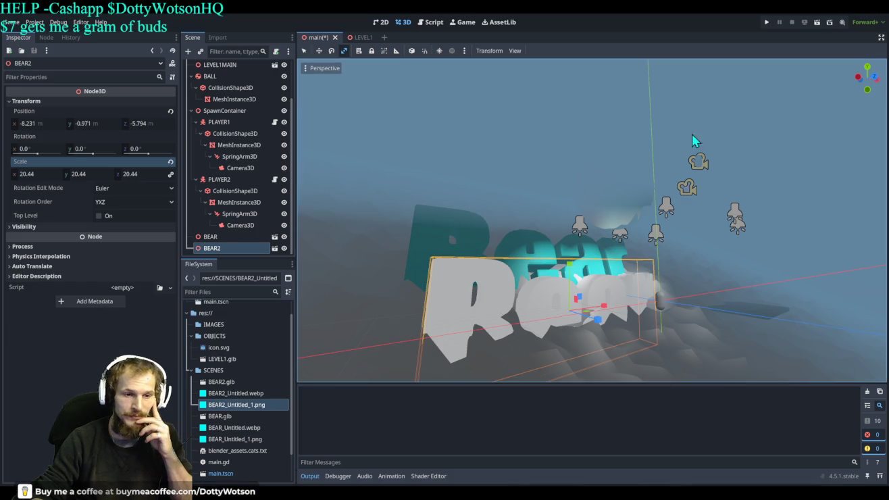
pyautogui.click(231, 382)
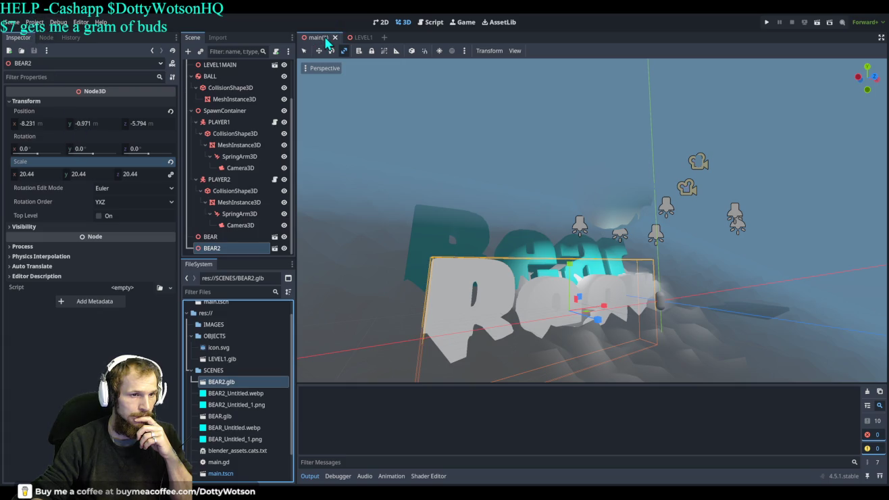
pyautogui.hotkey('ctrl', 's')
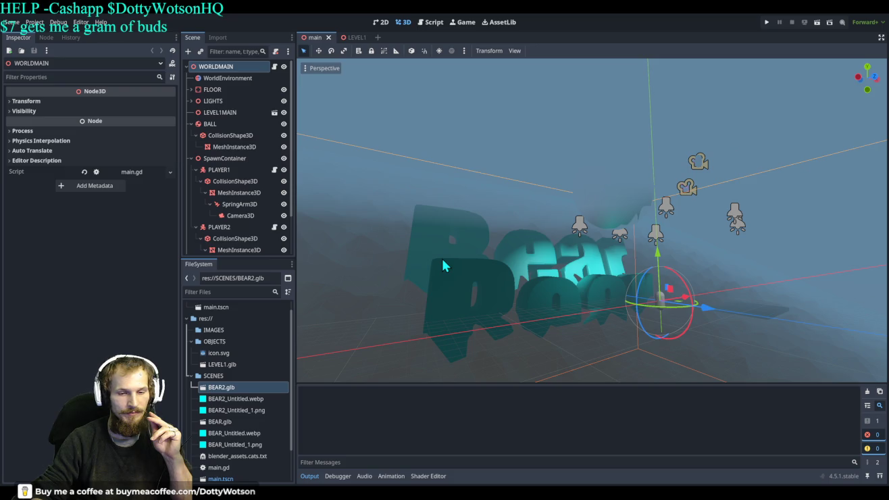
# - Select BEAR2 and raise it along the Y axis to height 4.93
pyautogui.moveTo(442, 265)
pyautogui.mouseDown()
pyautogui.moveTo(497, 228)
pyautogui.moveTo(551, 220)
pyautogui.mouseUp()
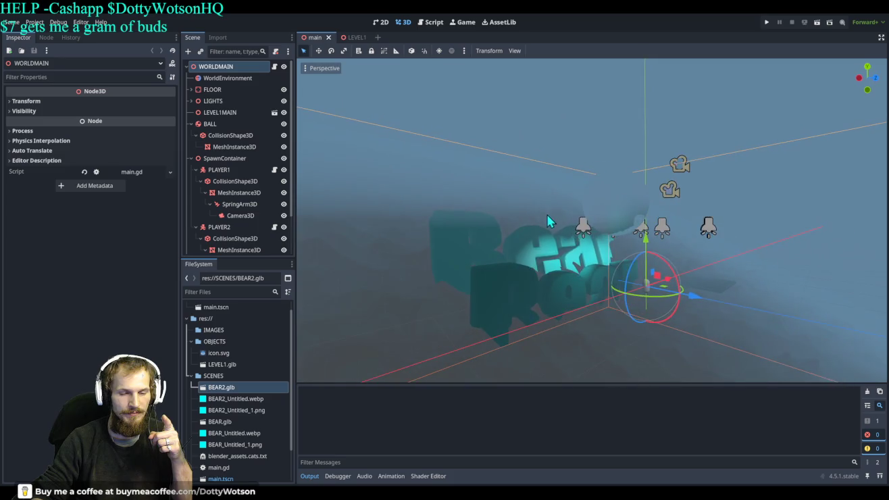
pyautogui.click(553, 292)
pyautogui.moveTo(586, 257)
pyautogui.mouseDown()
pyautogui.moveTo(579, 143)
pyautogui.moveTo(584, 233)
pyautogui.mouseUp()
pyautogui.scroll(5, 602, 262)
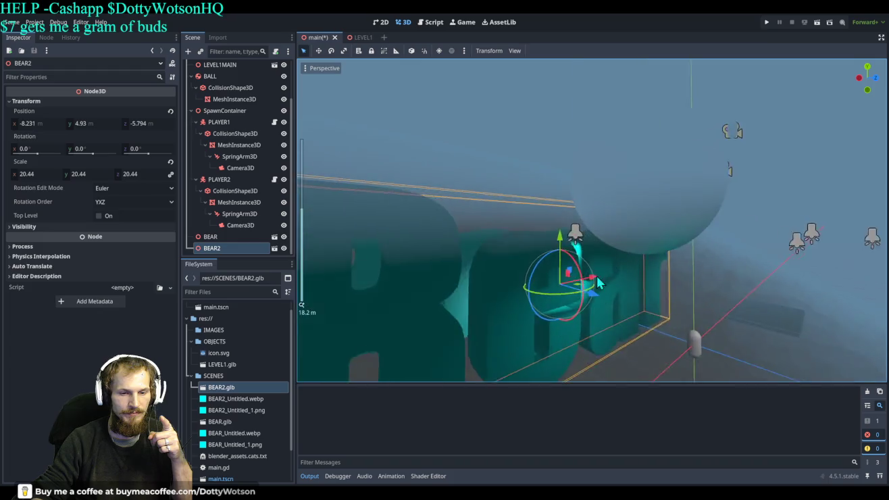
pyautogui.moveTo(570, 323); pyautogui.dragTo(593, 290)
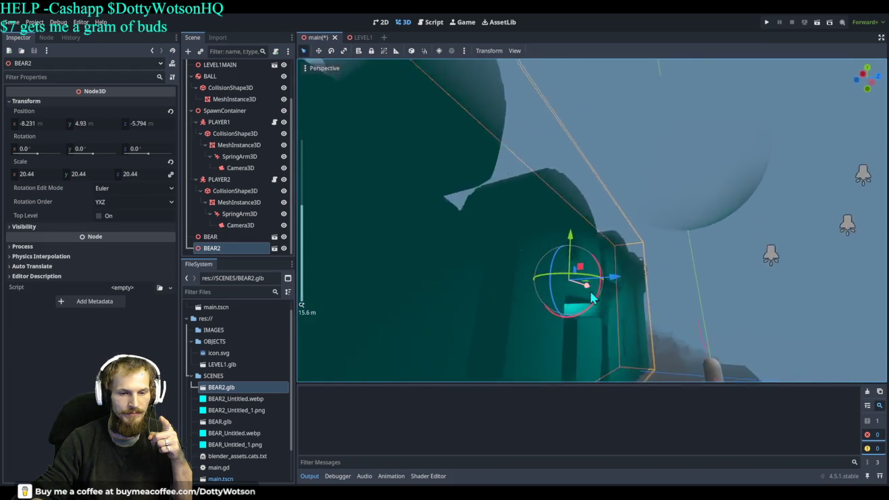
pyautogui.scroll(-4, 541, 293)
pyautogui.moveTo(510, 295)
pyautogui.mouseDown()
pyautogui.moveTo(520, 308)
pyautogui.moveTo(569, 298)
pyautogui.moveTo(606, 276)
pyautogui.moveTo(591, 287)
pyautogui.moveTo(578, 275)
pyautogui.mouseUp()
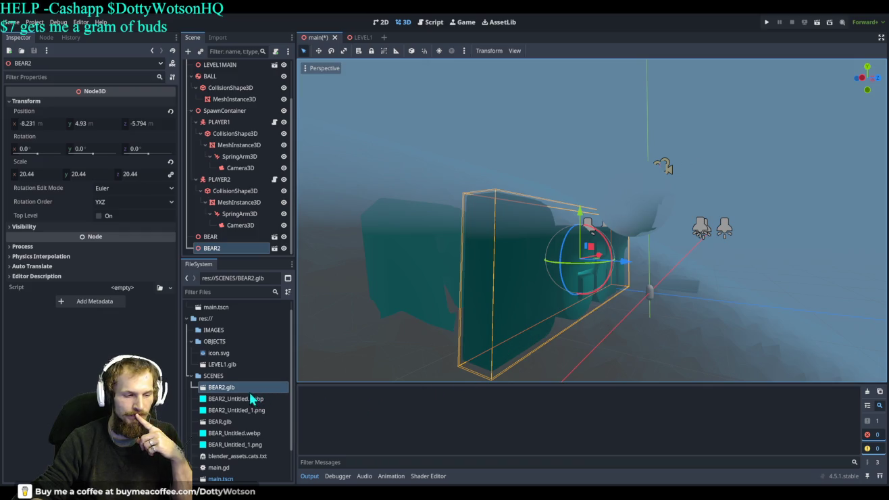
pyautogui.scroll(-3, 235, 396)
# - Delete BEAR2.glb and its two texture files from the SCENES folder, then undo the raise
pyautogui.click(239, 370)
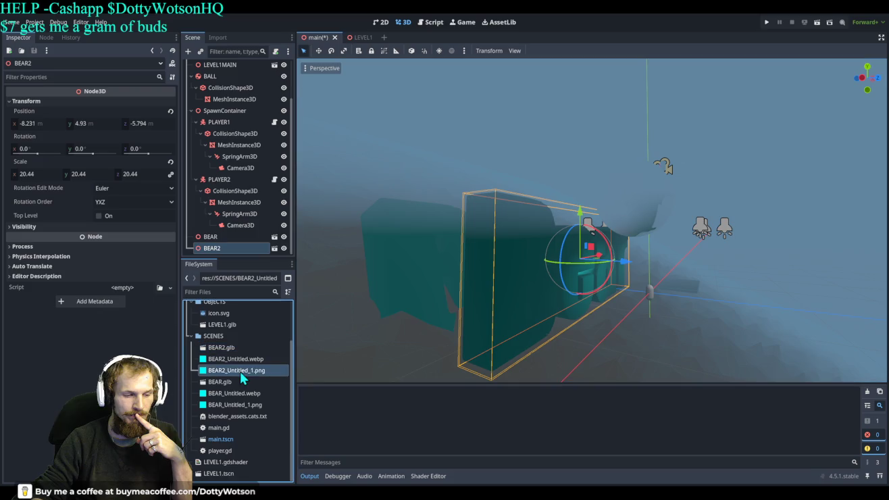
pyautogui.keyDown('shift'); pyautogui.click(236, 348); pyautogui.keyUp('shift')
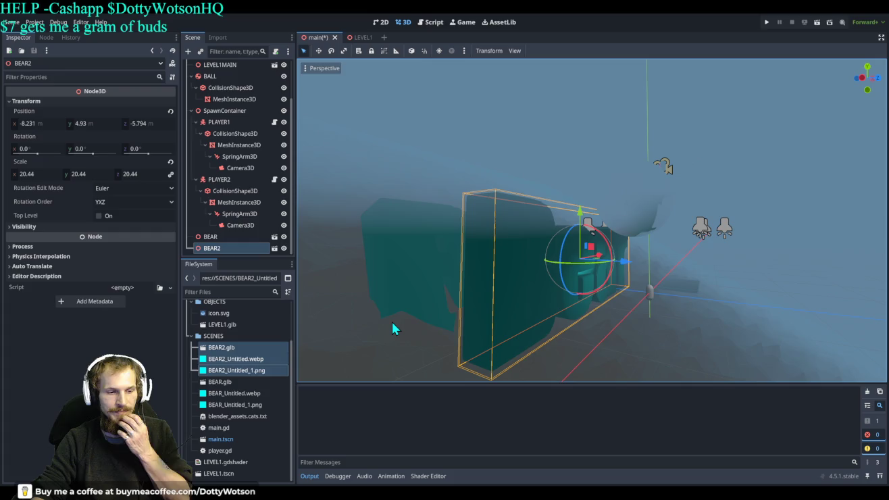
pyautogui.press('Delete')
pyautogui.press('Return')
pyautogui.hotkey('ctrl', 'z')
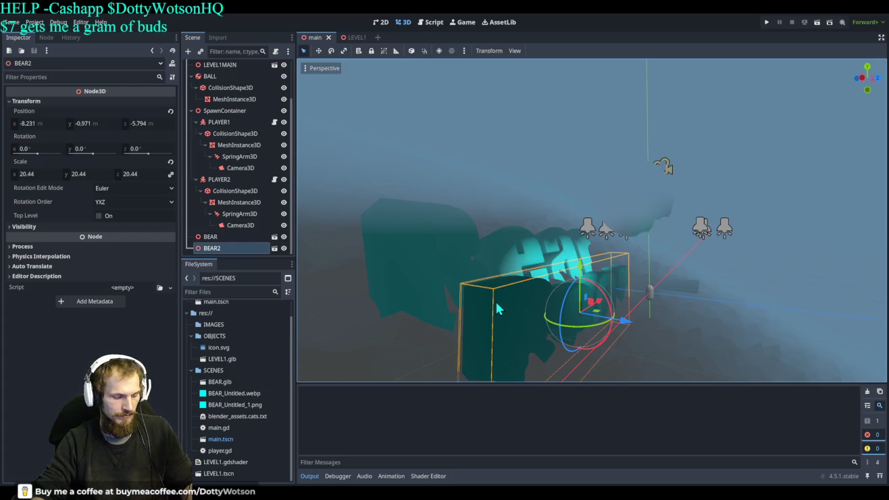
# - Settle BEAR2 back at height -0.971 via redo/undo, select LEVEL1.glb, and delete the BEAR2 node
pyautogui.hotkey('ctrl', 'shift', 'z')
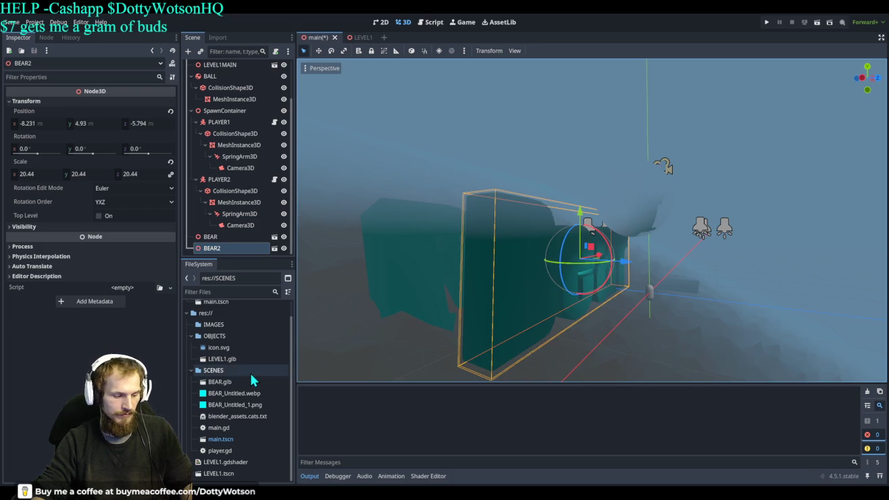
pyautogui.hotkey('ctrl', 'z')
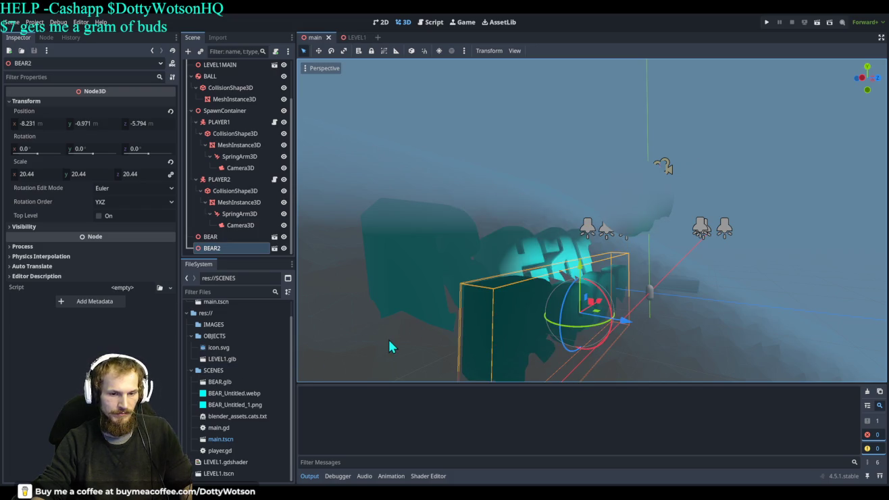
pyautogui.click(249, 359)
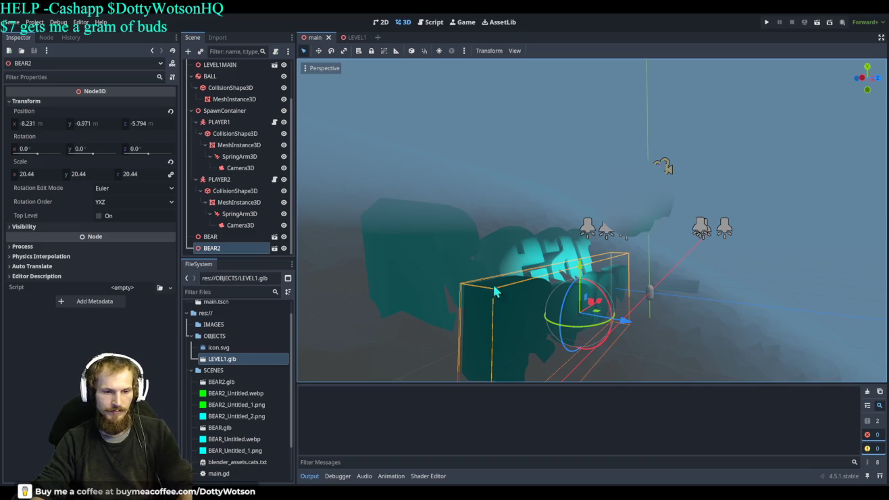
pyautogui.press('Delete')
# - Drop a new BEAR2 instance in, delete it, and select the BEAR2 files to reimport them
pyautogui.moveTo(217, 385)
pyautogui.mouseDown()
pyautogui.moveTo(549, 308)
pyautogui.moveTo(552, 315)
pyautogui.mouseUp()
pyautogui.moveTo(551, 270)
pyautogui.mouseDown()
pyautogui.moveTo(551, 167)
pyautogui.moveTo(581, 206)
pyautogui.mouseUp()
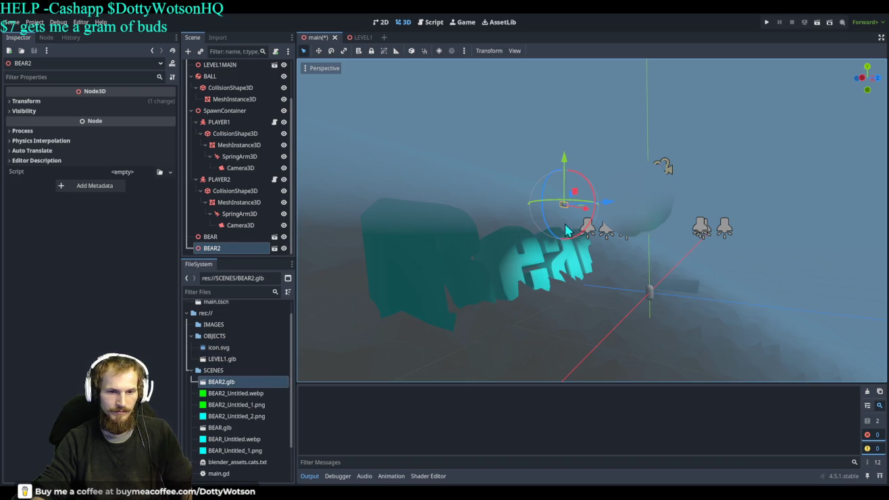
pyautogui.press('Delete')
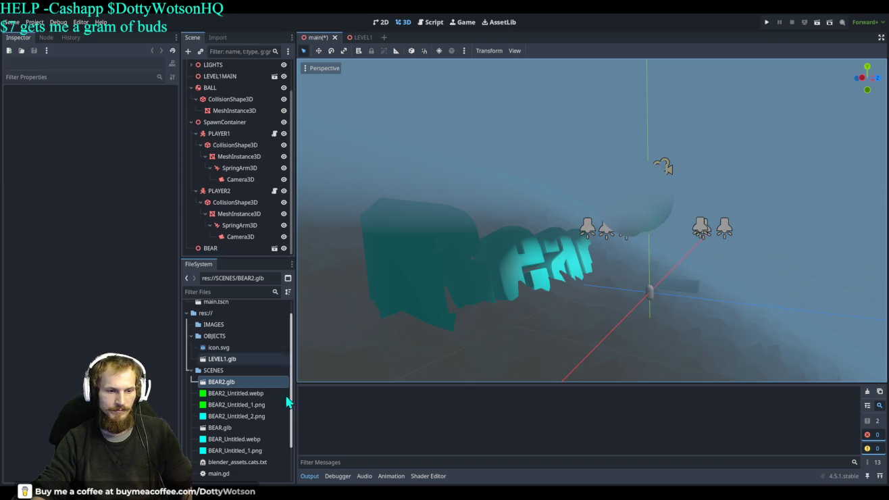
pyautogui.click(236, 417)
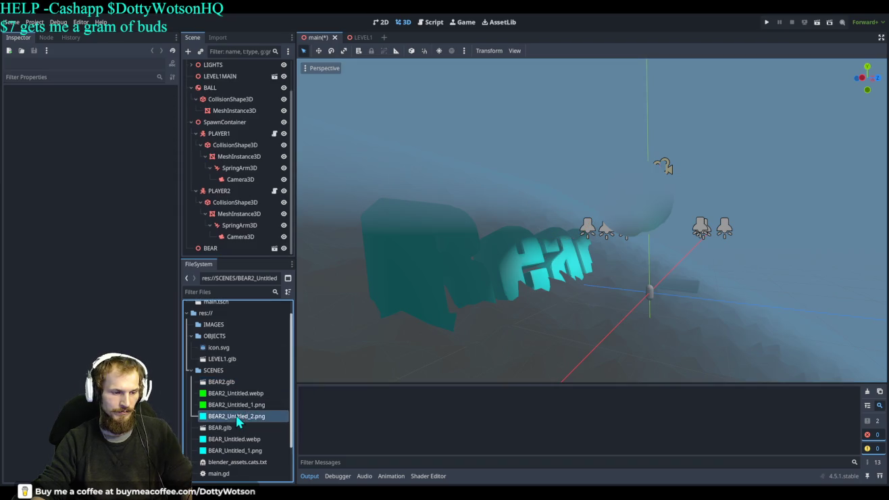
pyautogui.keyDown('shift'); pyautogui.click(236, 384); pyautogui.keyUp('shift')
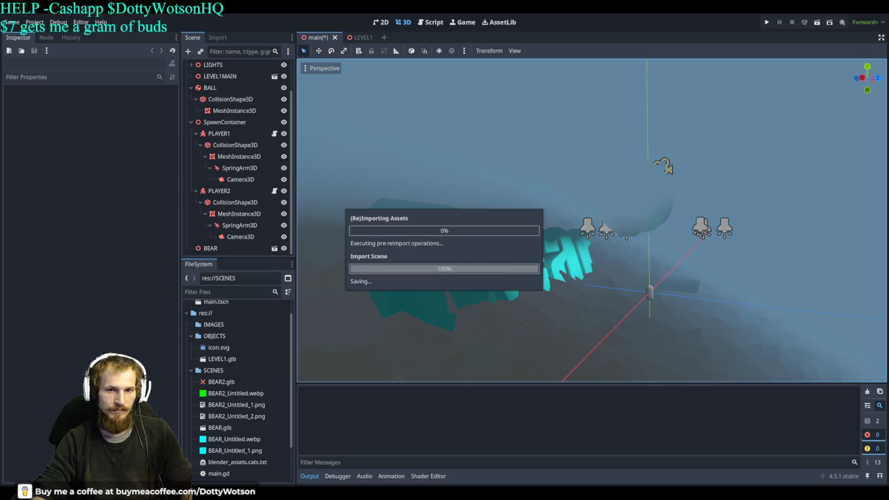
# - Place a new BEAR2 scaled to 20.13 at Z -5.908, height 2.706, tilted -81.7° on X
pyautogui.click(236, 383)
pyautogui.moveTo(235, 387)
pyautogui.mouseDown()
pyautogui.moveTo(527, 340)
pyautogui.moveTo(566, 299)
pyautogui.mouseUp()
pyautogui.moveTo(566, 254); pyautogui.dragTo(567, 191)
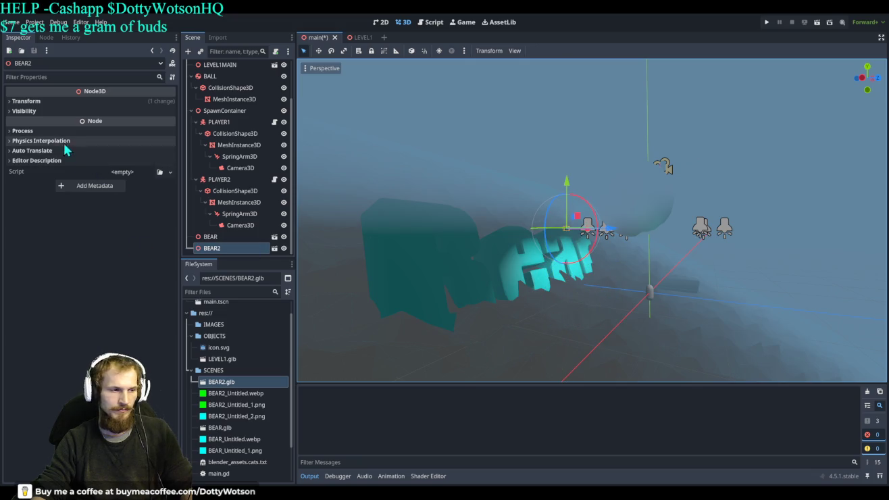
pyautogui.click(37, 101)
pyautogui.moveTo(36, 173)
pyautogui.mouseDown()
pyautogui.moveTo(136, 174)
pyautogui.moveTo(91, 174)
pyautogui.mouseUp()
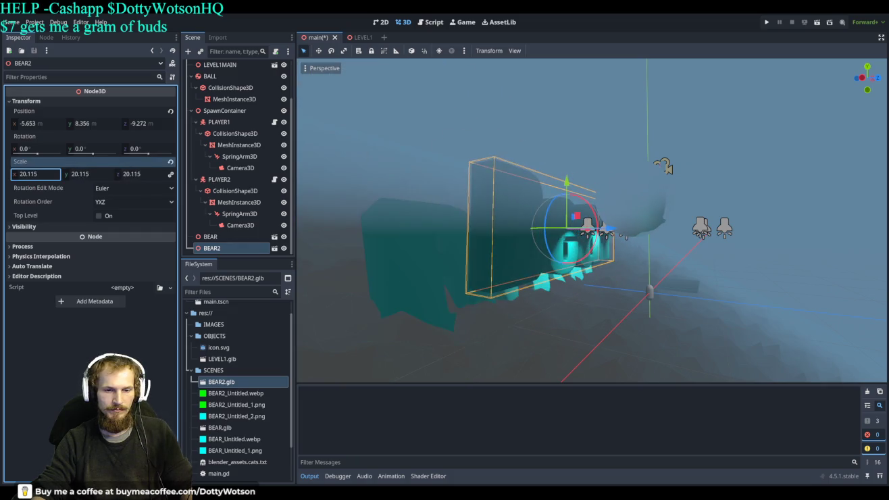
pyautogui.moveTo(615, 231); pyautogui.dragTo(639, 234)
pyautogui.moveTo(591, 181); pyautogui.dragTo(593, 231)
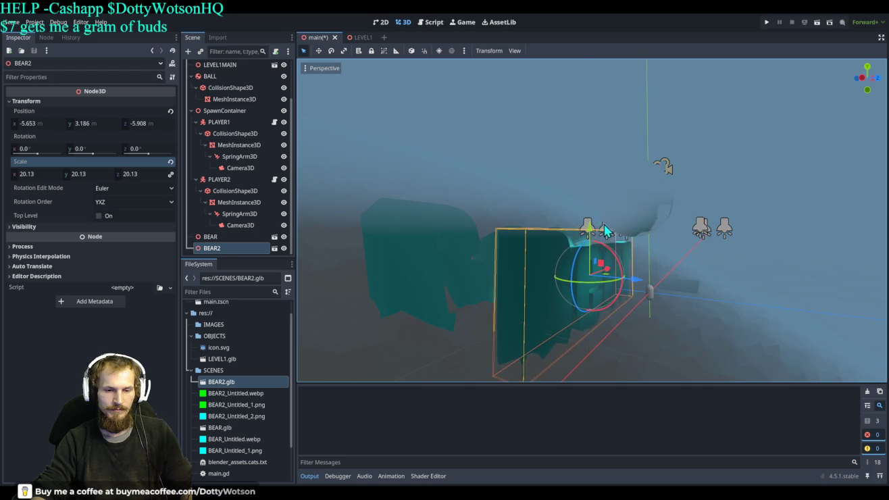
pyautogui.moveTo(619, 269)
pyautogui.mouseDown()
pyautogui.moveTo(642, 304)
pyautogui.moveTo(638, 294)
pyautogui.moveTo(483, 300)
pyautogui.moveTo(577, 350)
pyautogui.moveTo(485, 273)
pyautogui.moveTo(507, 283)
pyautogui.moveTo(488, 285)
pyautogui.mouseUp()
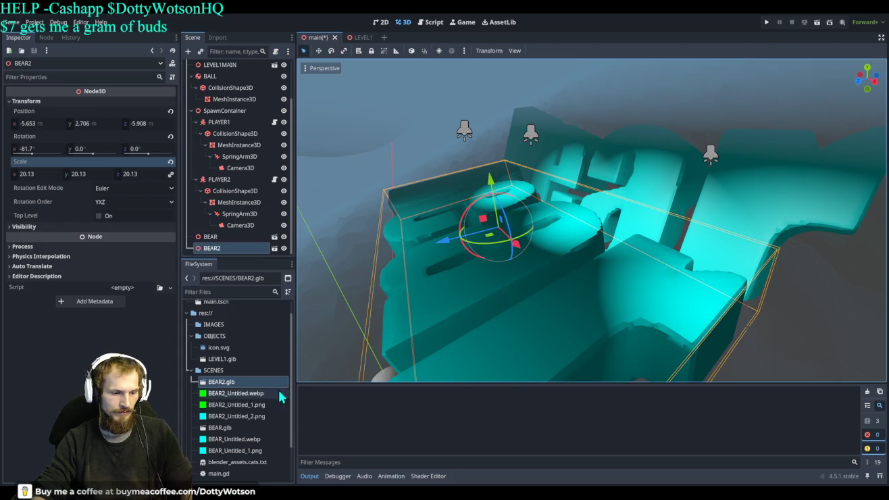
# - Inspect the BEAR2_Untitled_1.png and BEAR2_Untitled_2.png textures, then drag another bear copy into the scene
pyautogui.click(229, 406)
pyautogui.press('Up')
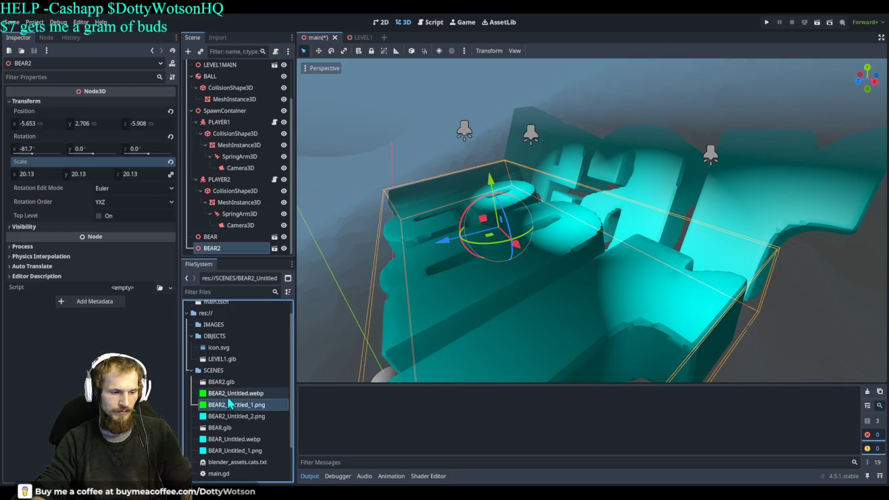
pyautogui.press('Down')
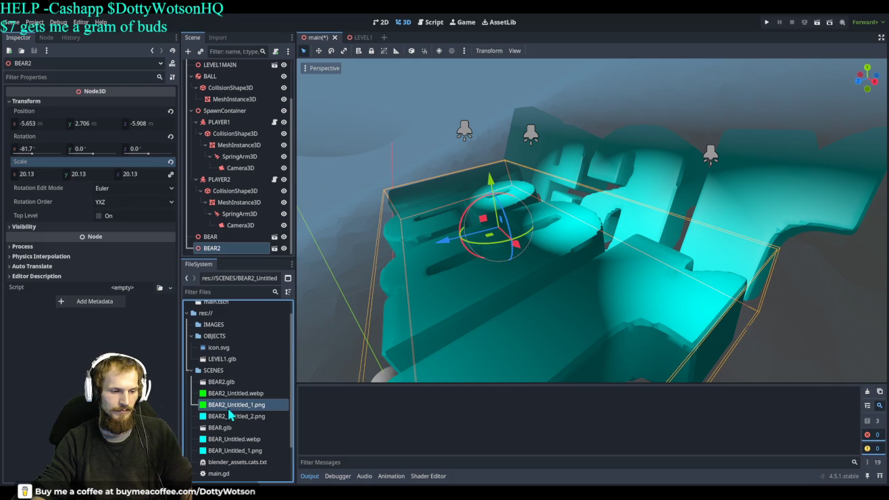
pyautogui.click(233, 416)
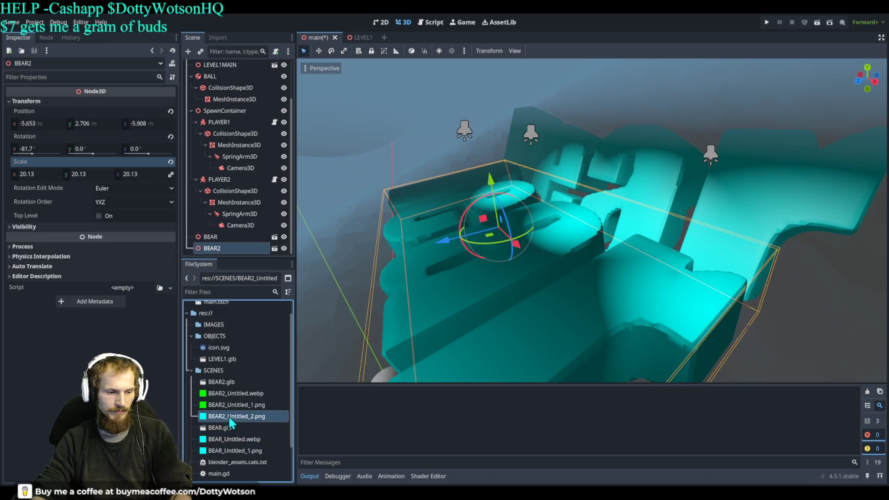
pyautogui.click(409, 300)
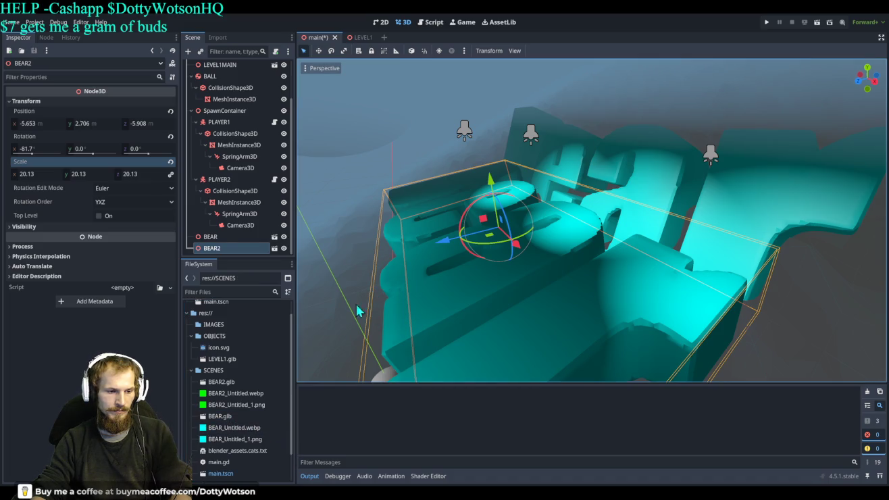
pyautogui.moveTo(221, 381)
pyautogui.mouseDown()
pyautogui.moveTo(478, 304)
pyautogui.moveTo(482, 278)
pyautogui.moveTo(662, 266)
pyautogui.moveTo(621, 277)
pyautogui.moveTo(626, 129)
pyautogui.mouseUp()
# - Move BEAR3 off to the right and tilt it -33.2° on X
pyautogui.moveTo(585, 185)
pyautogui.mouseDown()
pyautogui.moveTo(486, 210)
pyautogui.moveTo(443, 247)
pyautogui.moveTo(465, 236)
pyautogui.mouseUp()
pyautogui.moveTo(538, 222)
pyautogui.mouseDown()
pyautogui.moveTo(594, 265)
pyautogui.moveTo(642, 257)
pyautogui.moveTo(652, 222)
pyautogui.mouseUp()
pyautogui.moveTo(628, 278); pyautogui.dragTo(682, 249)
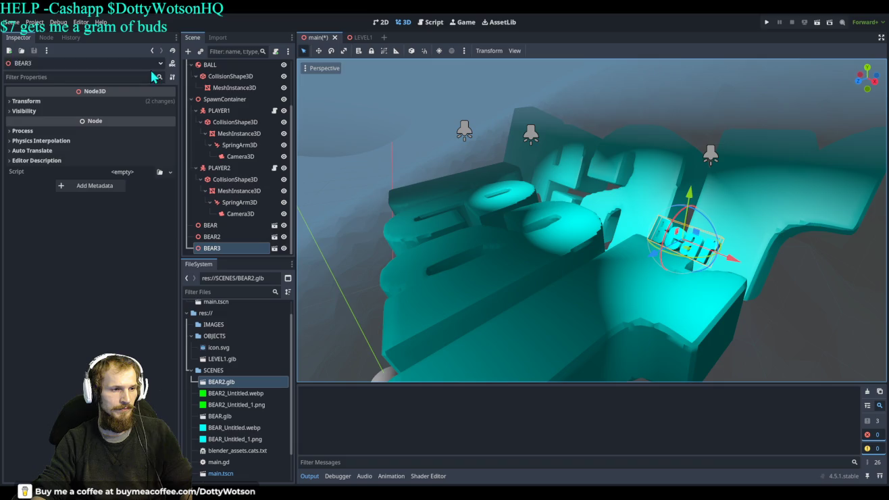
# - Expand BEAR3's Transform and Visibility sections and select its Text mesh node
pyautogui.click(235, 250)
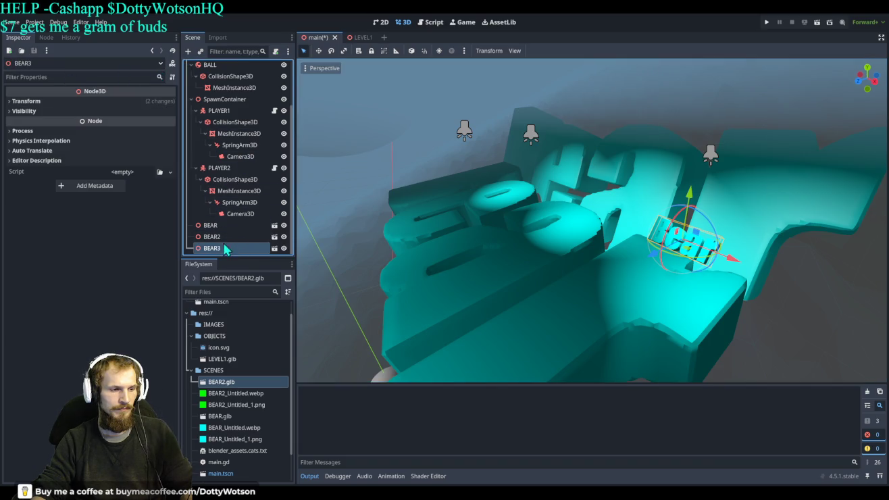
pyautogui.click(31, 111)
pyautogui.click(27, 102)
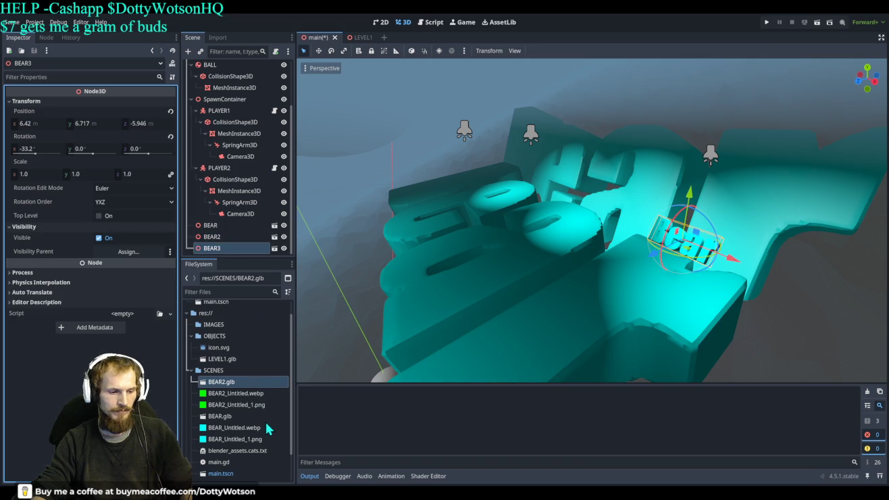
pyautogui.click(230, 249)
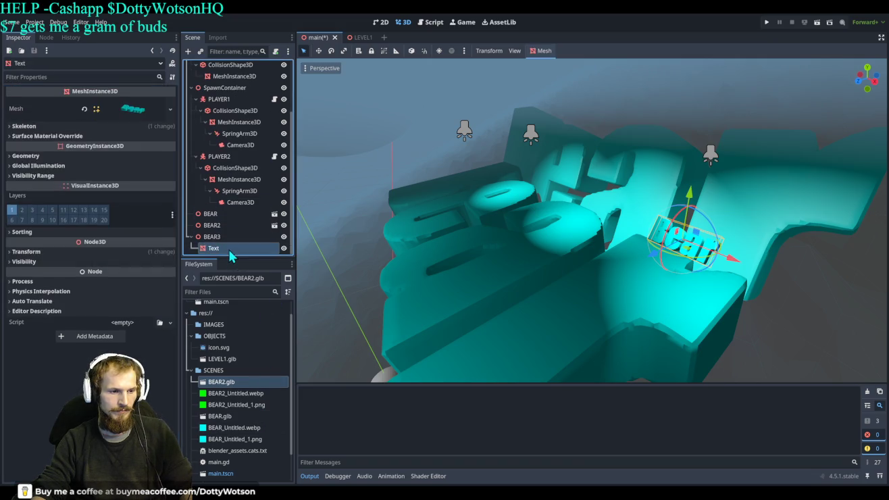
# - Expand the Text mesh's Surface 0 and open its Material.001 settings
pyautogui.click(151, 111)
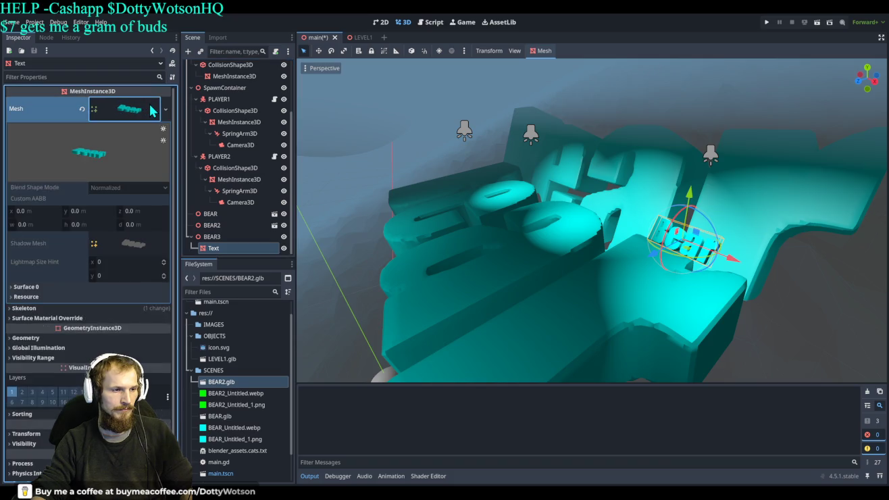
pyautogui.scroll(-2, 130, 245)
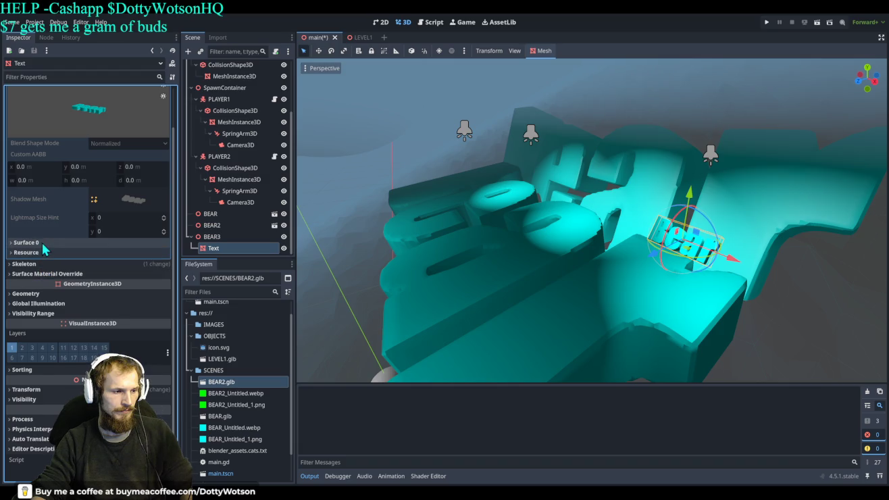
pyautogui.click(38, 240)
pyautogui.click(115, 270)
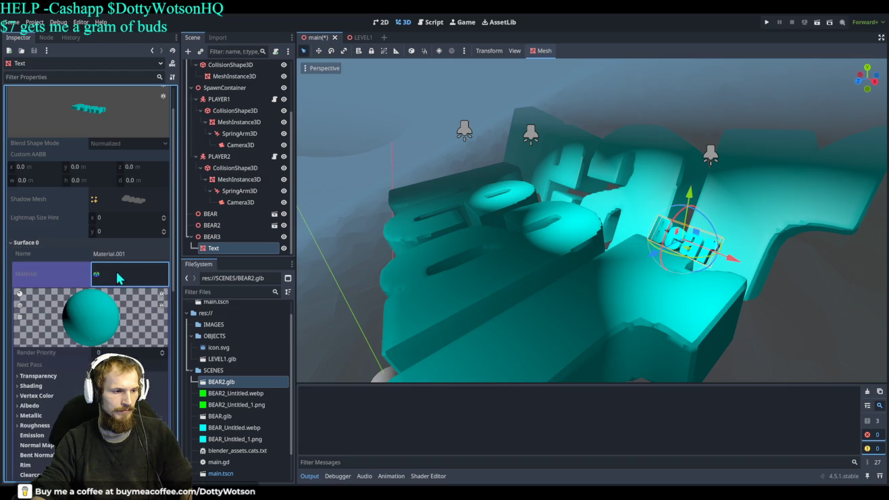
pyautogui.scroll(-9, 125, 301)
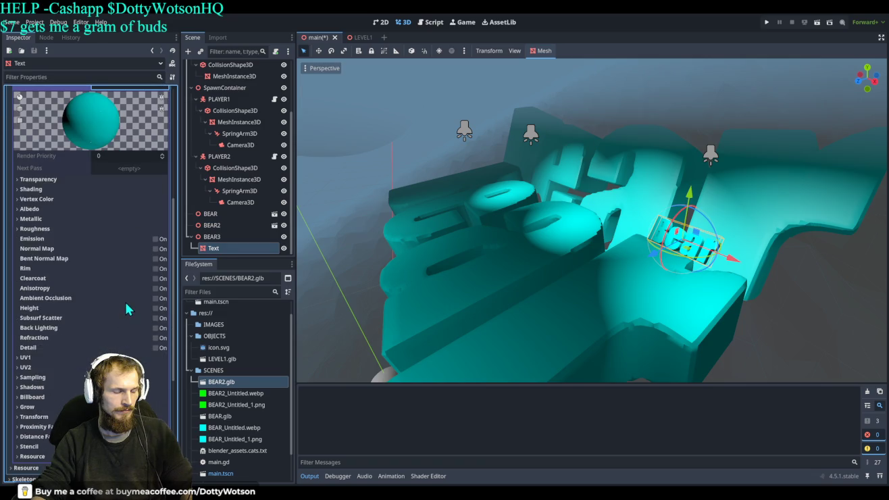
pyautogui.scroll(7, 124, 299)
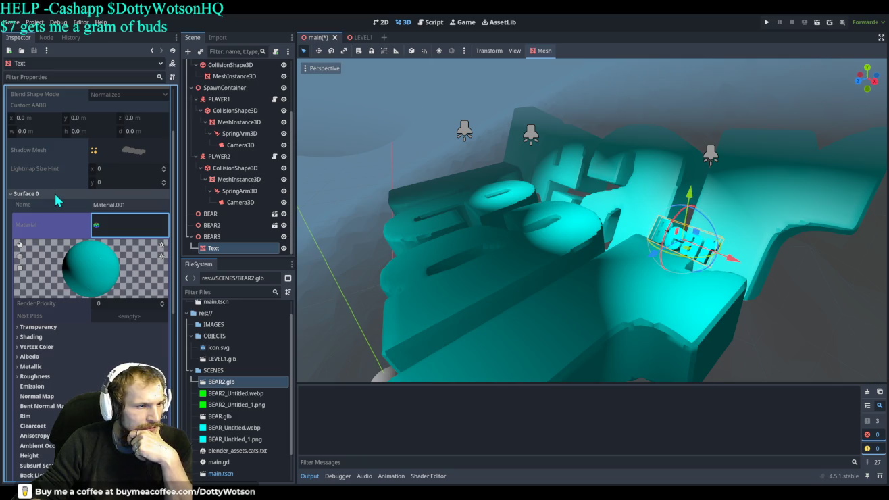
pyautogui.scroll(4, 61, 196)
pyautogui.scroll(-6, 65, 196)
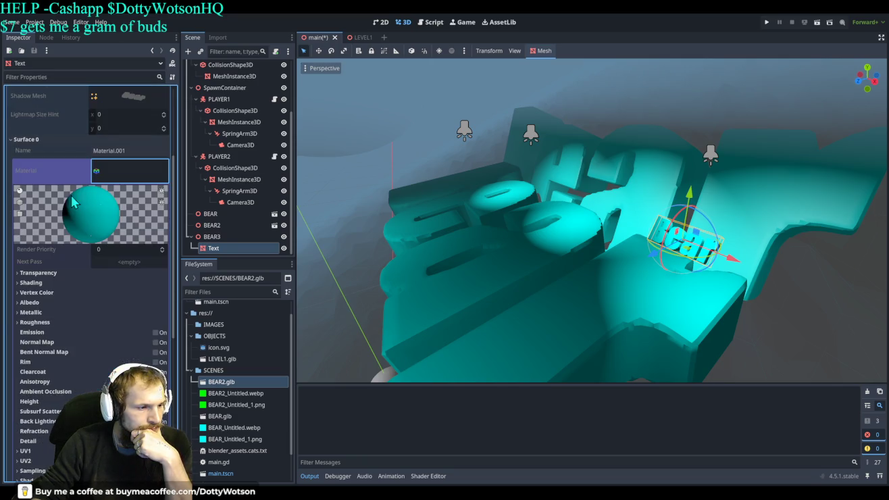
pyautogui.scroll(3, 120, 166)
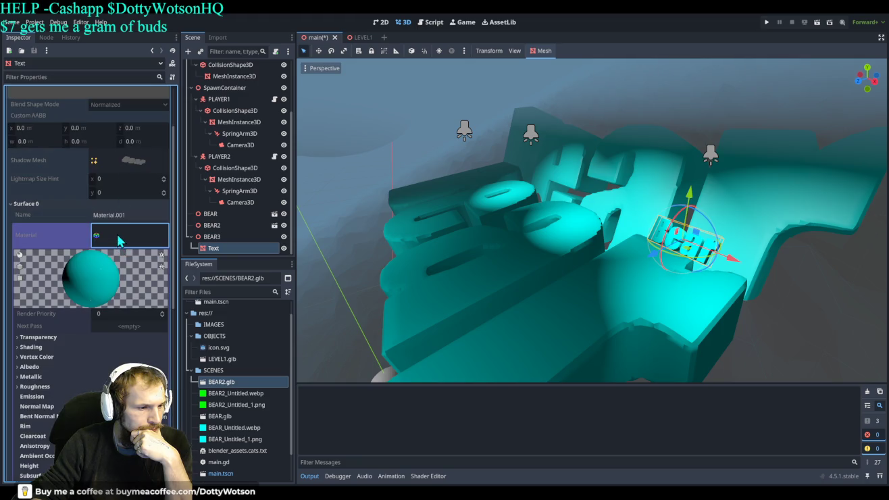
pyautogui.scroll(-5, 121, 230)
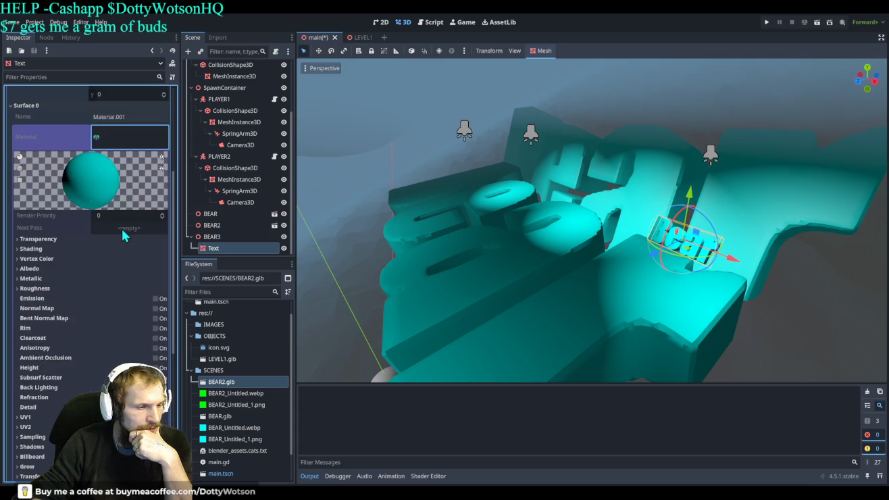
pyautogui.scroll(-5, 120, 233)
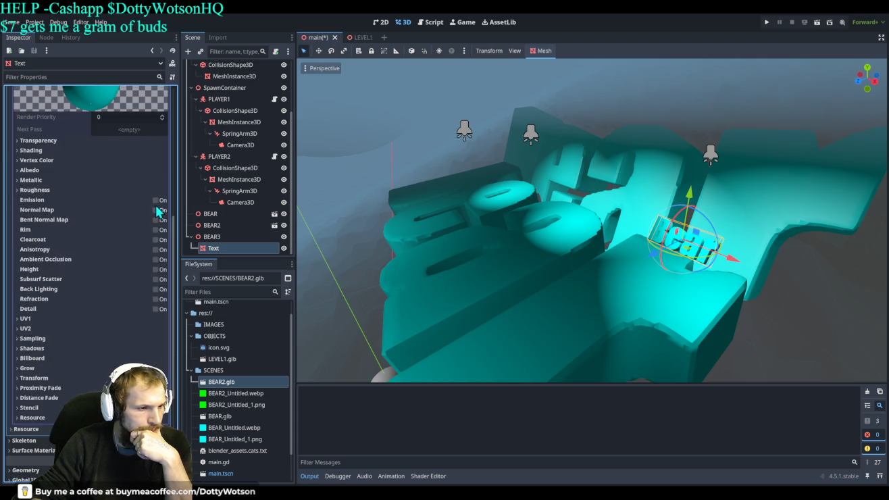
# - Try emission on Material.001, checking energy and colour, and leave it switched off
pyautogui.click(155, 201)
pyautogui.click(128, 226)
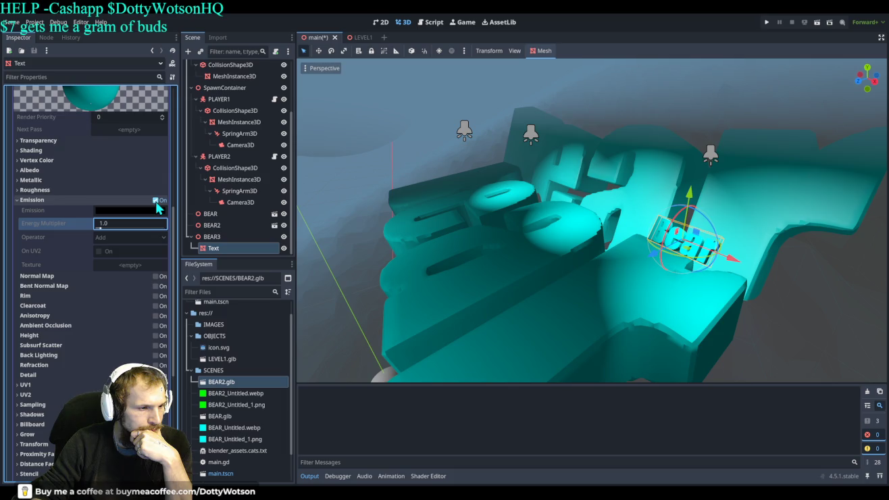
pyautogui.click(123, 211)
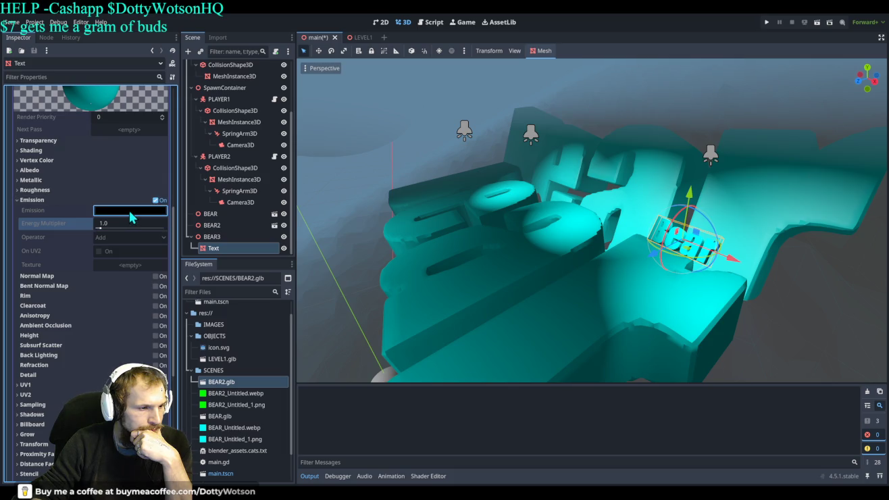
pyautogui.click(156, 200)
pyautogui.click(156, 200)
pyautogui.click(156, 202)
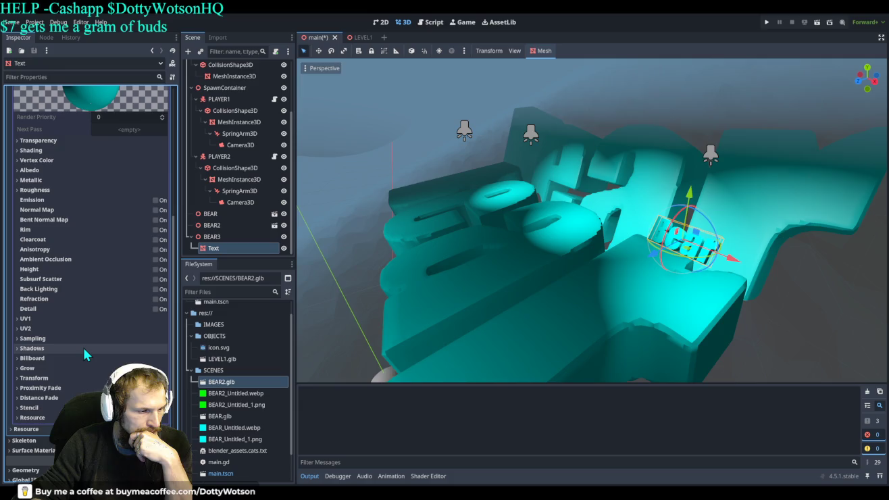
pyautogui.scroll(2, 84, 345)
pyautogui.scroll(-6, 83, 345)
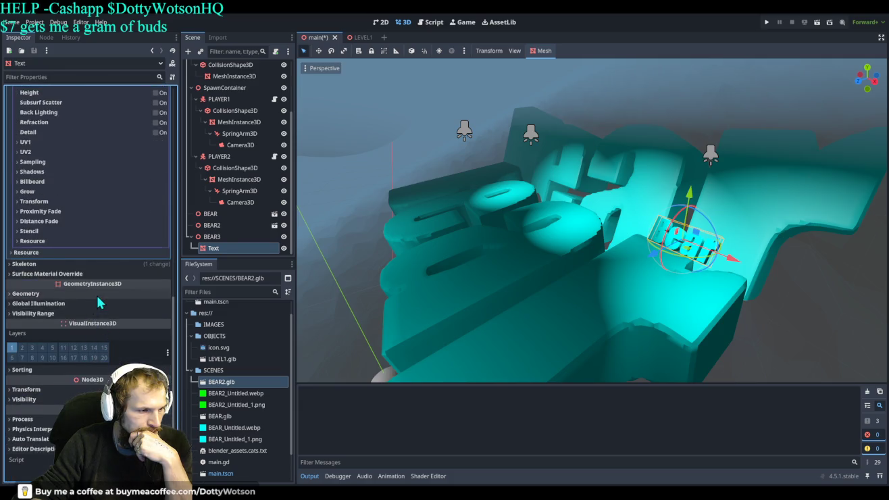
pyautogui.scroll(5, 96, 293)
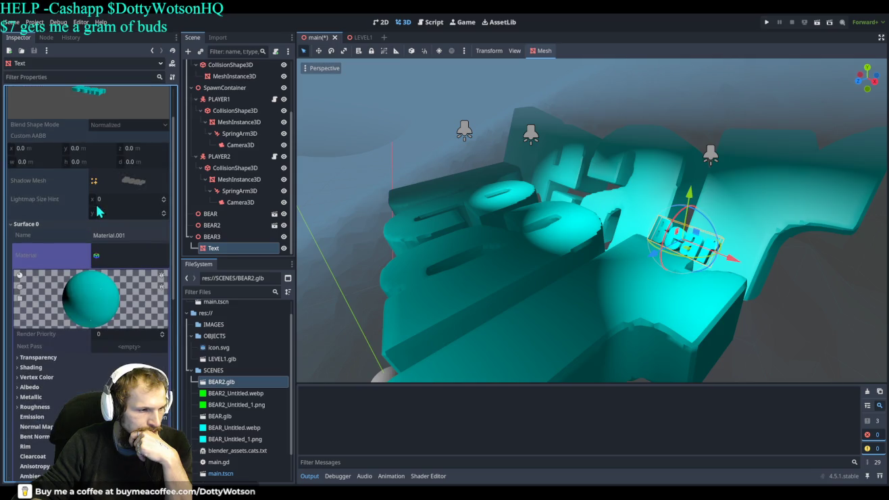
# - Inspect the lightmap size hint and shadow mesh, then collapse the mesh resource
pyautogui.click(138, 199)
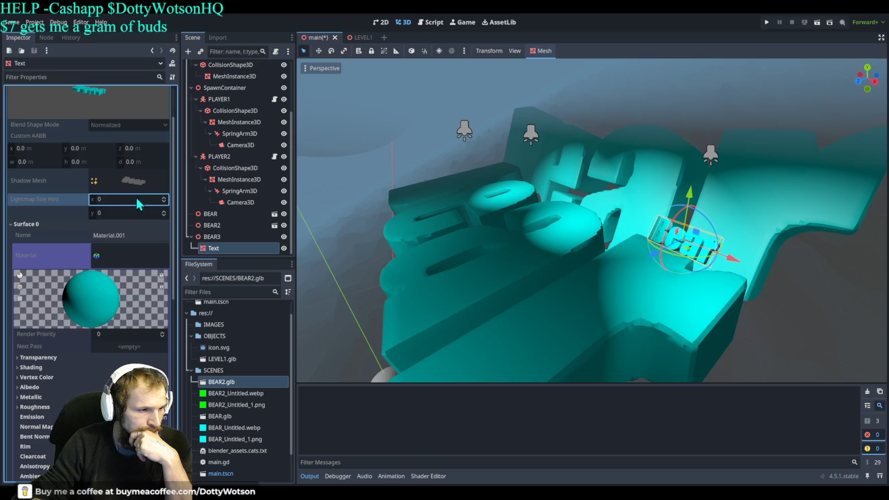
pyautogui.click(96, 182)
pyautogui.click(97, 183)
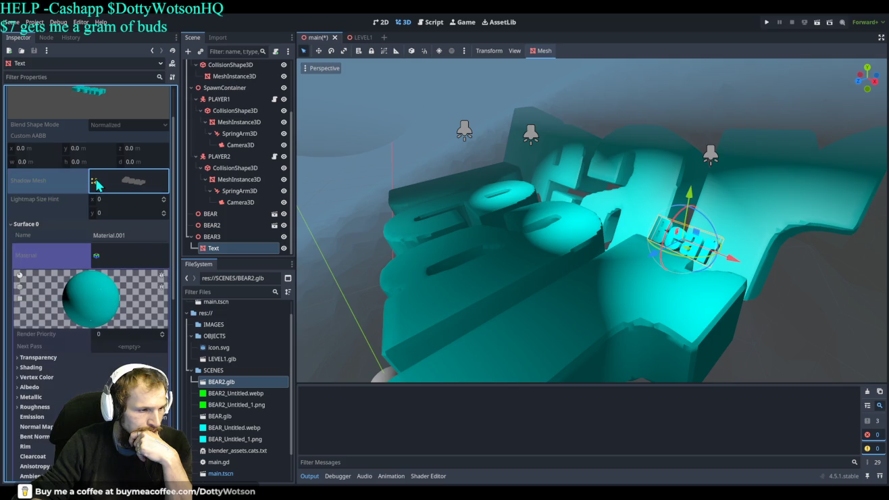
pyautogui.click(96, 182)
pyautogui.click(97, 183)
pyautogui.scroll(2, 95, 184)
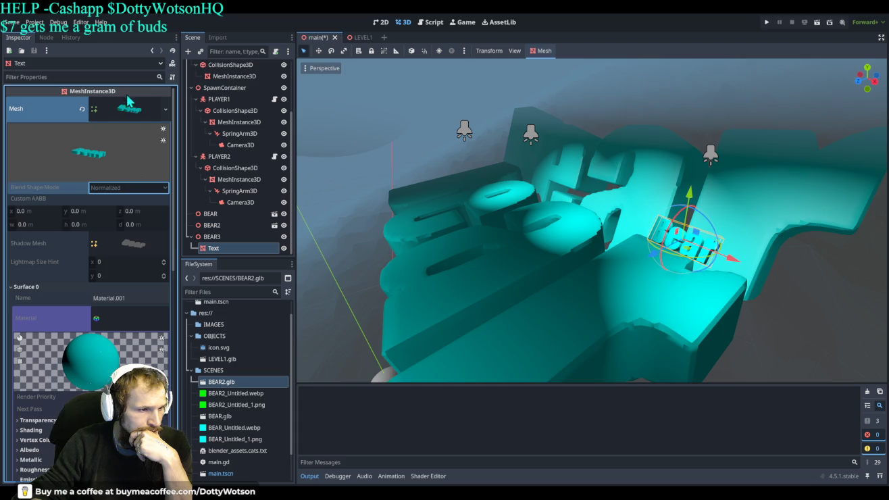
pyautogui.click(127, 103)
pyautogui.click(100, 110)
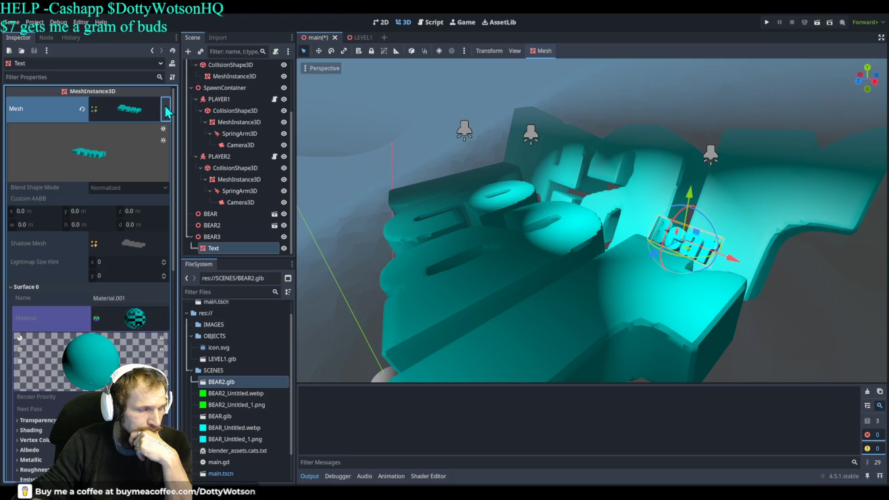
# - Show Material.001's Vertex Color options, then collapse the Surface 0 material settings
pyautogui.scroll(-5, 47, 250)
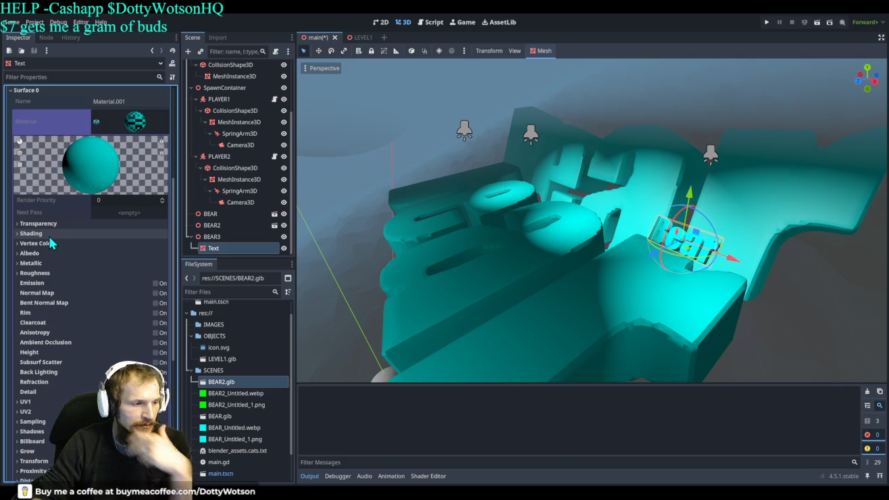
pyautogui.click(81, 242)
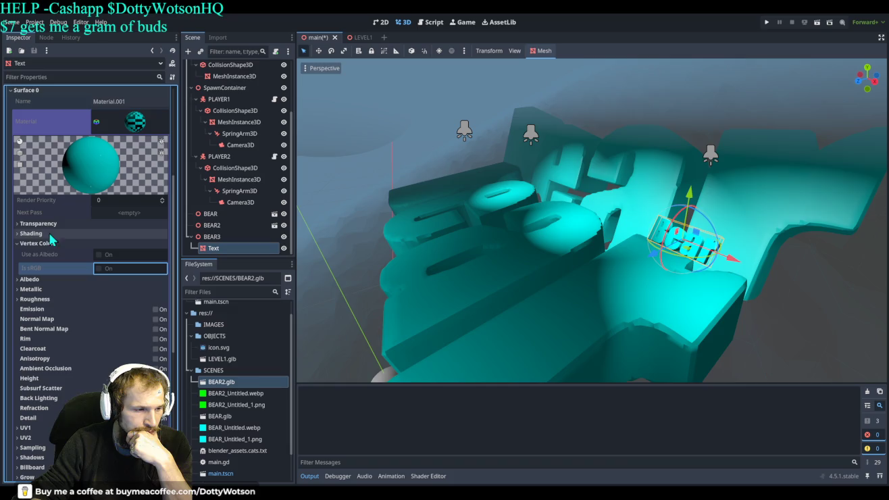
pyautogui.scroll(5, 67, 241)
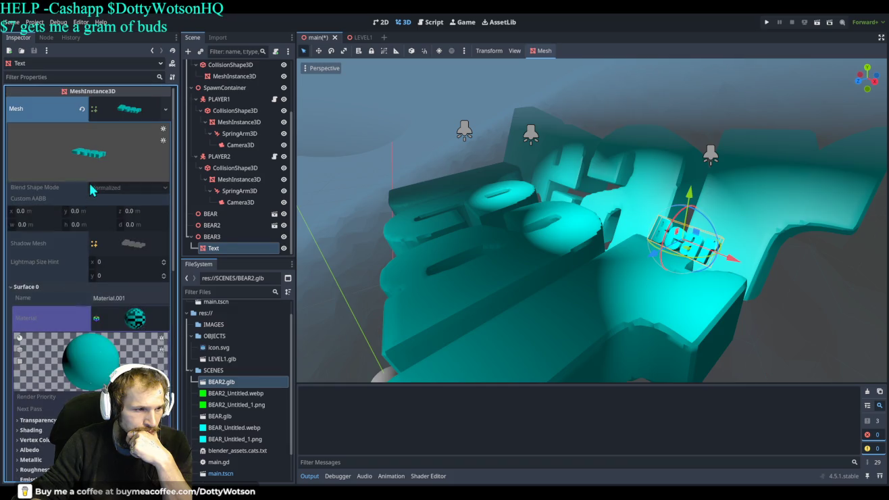
pyautogui.click(143, 318)
pyautogui.click(145, 319)
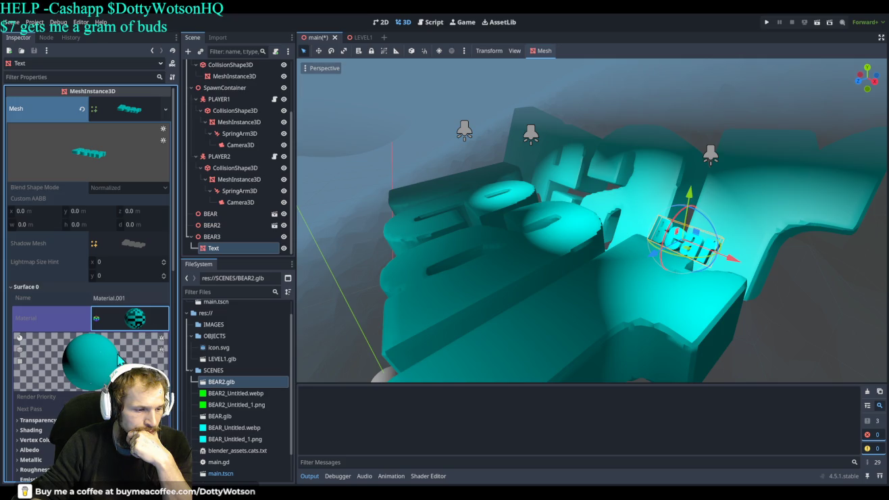
pyautogui.click(142, 324)
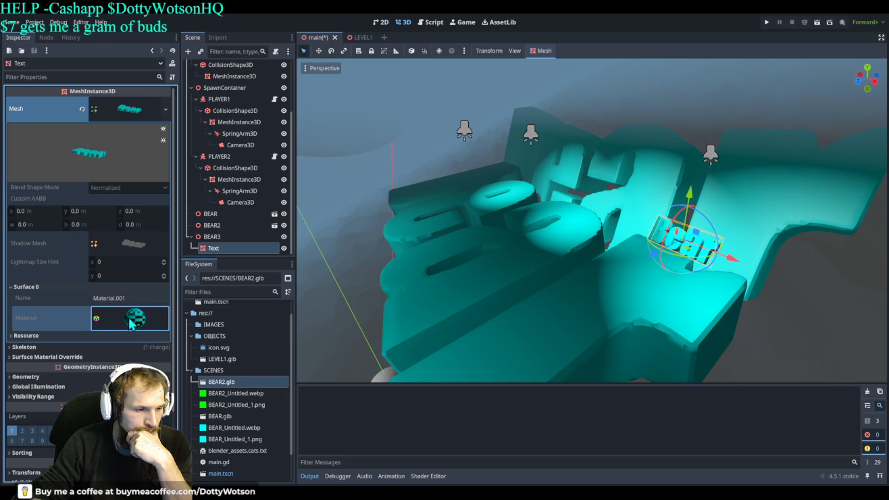
pyautogui.click(101, 320)
pyautogui.click(99, 318)
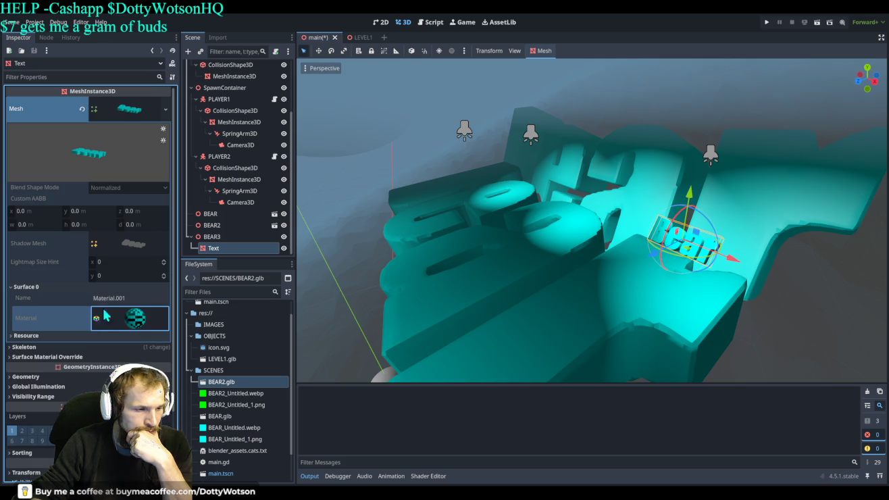
# - Expand the Surface Material Override section, revealing the empty slot 0
pyautogui.click(129, 241)
pyautogui.click(128, 243)
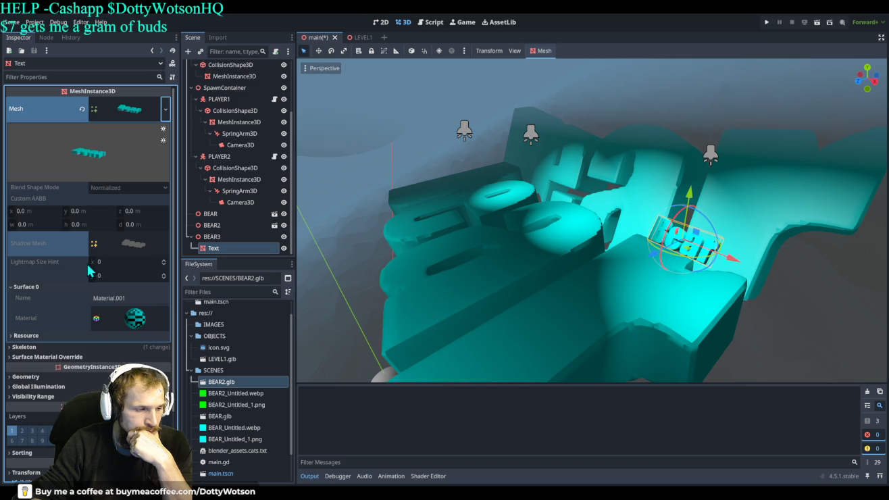
pyautogui.scroll(-3, 91, 264)
pyautogui.click(45, 274)
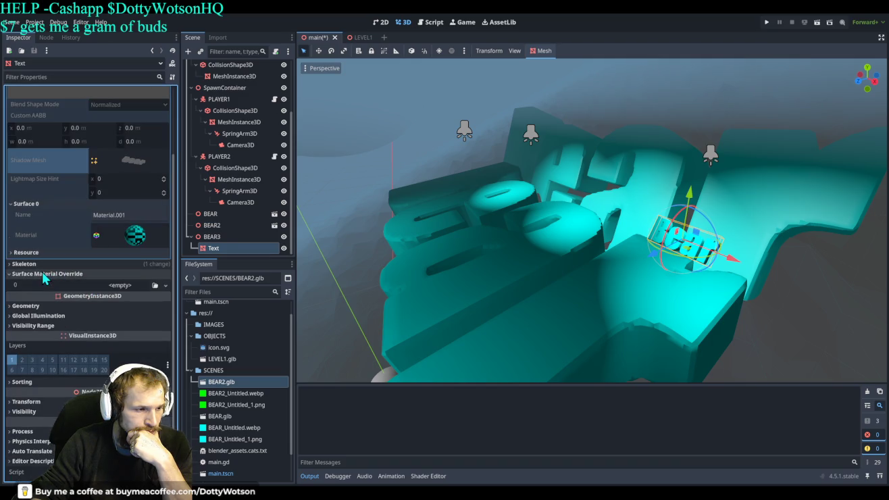
# - Create a new override material and try emission, raising then lowering its energy multiplier
pyautogui.click(118, 285)
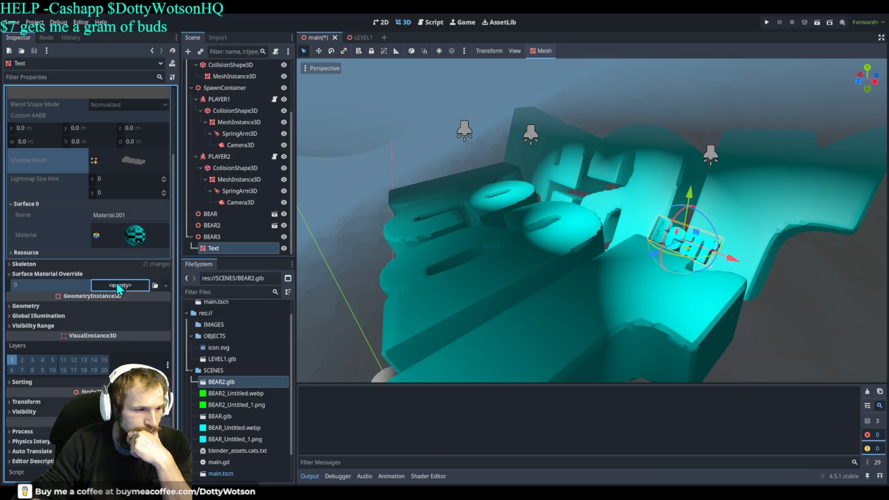
pyautogui.click(145, 312)
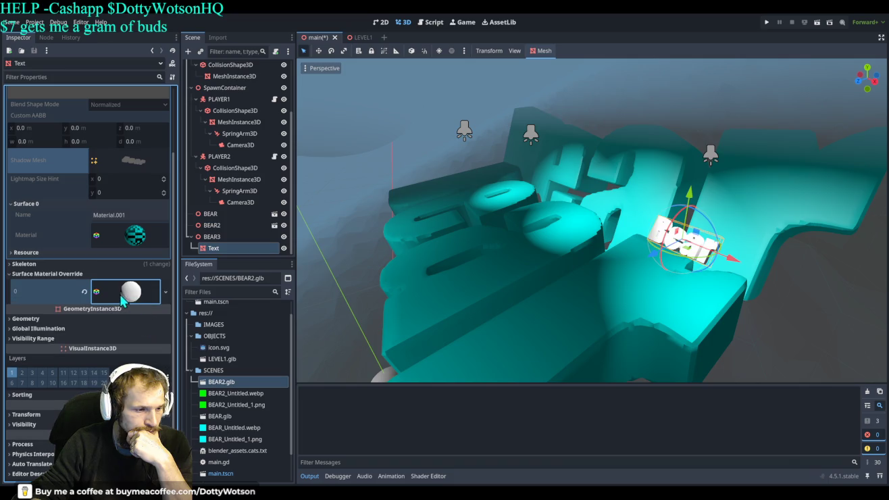
pyautogui.click(129, 292)
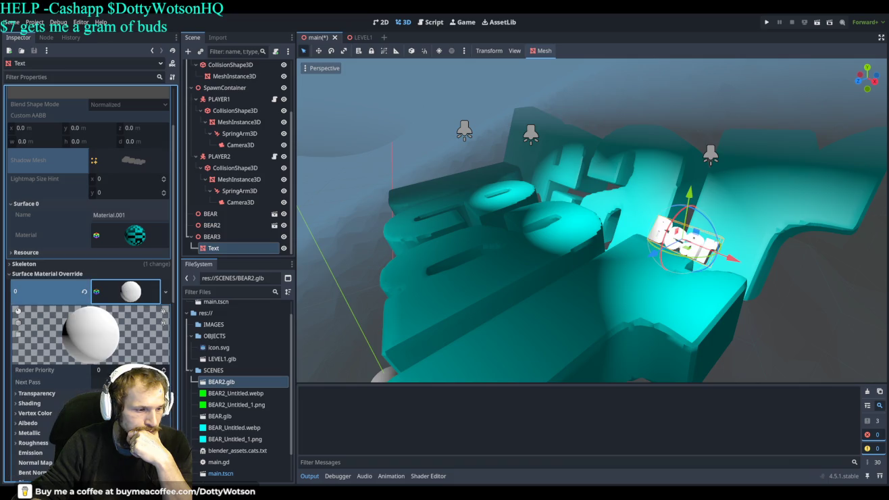
pyautogui.scroll(-5, 108, 270)
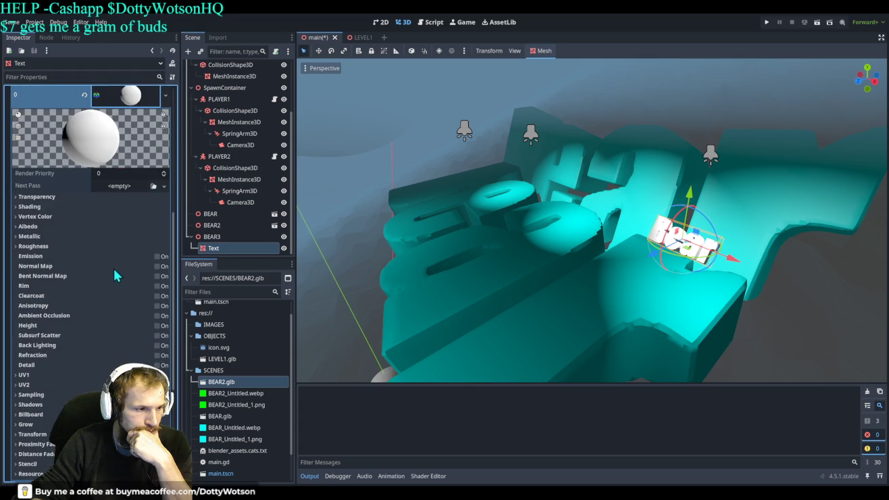
pyautogui.scroll(1, 111, 254)
pyautogui.click(158, 305)
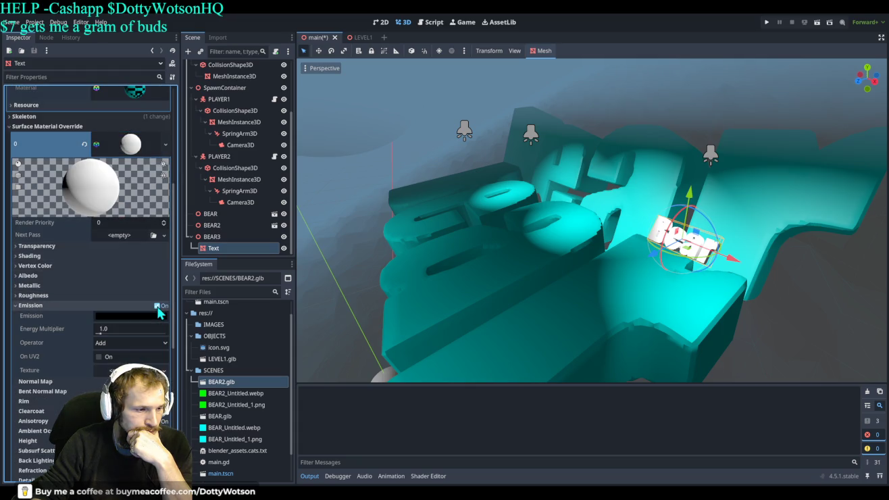
pyautogui.moveTo(100, 333)
pyautogui.mouseDown()
pyautogui.moveTo(162, 336)
pyautogui.moveTo(121, 332)
pyautogui.mouseUp()
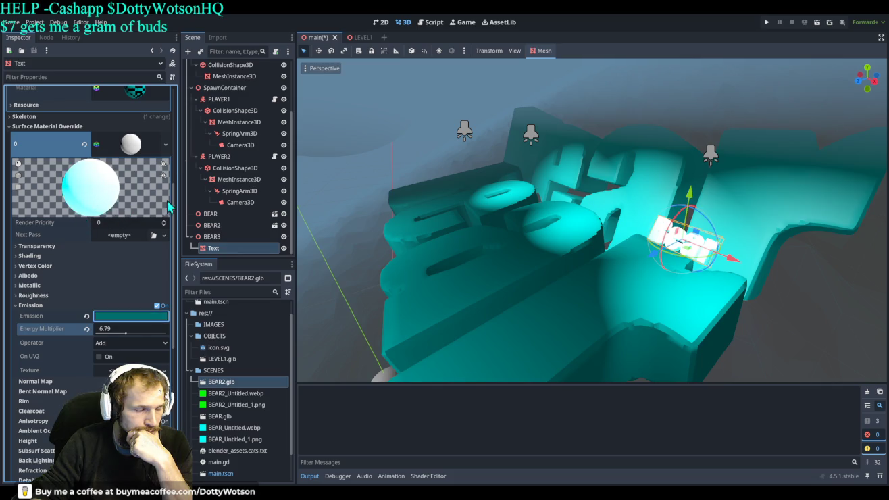
pyautogui.moveTo(126, 335)
pyautogui.mouseDown()
pyautogui.moveTo(95, 335)
pyautogui.moveTo(104, 335)
pyautogui.mouseUp()
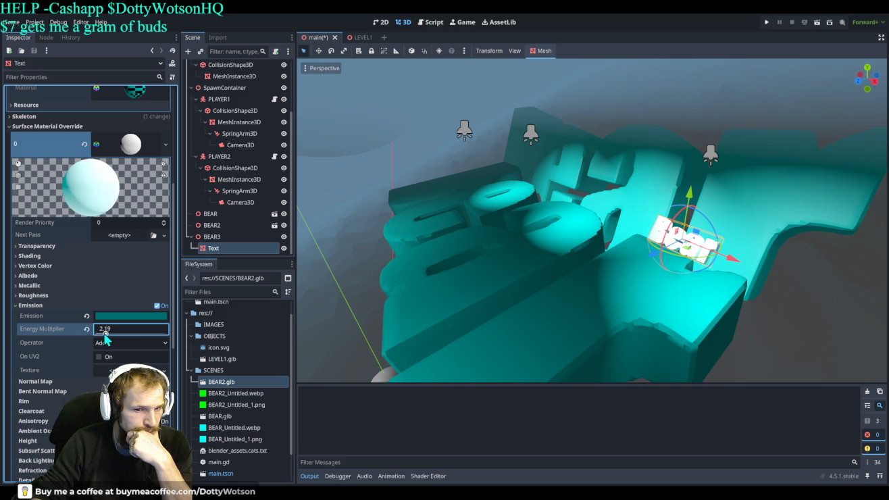
# - Set the override material's render priority to -2, then clear the slot to <empty>
pyautogui.scroll(5, 108, 330)
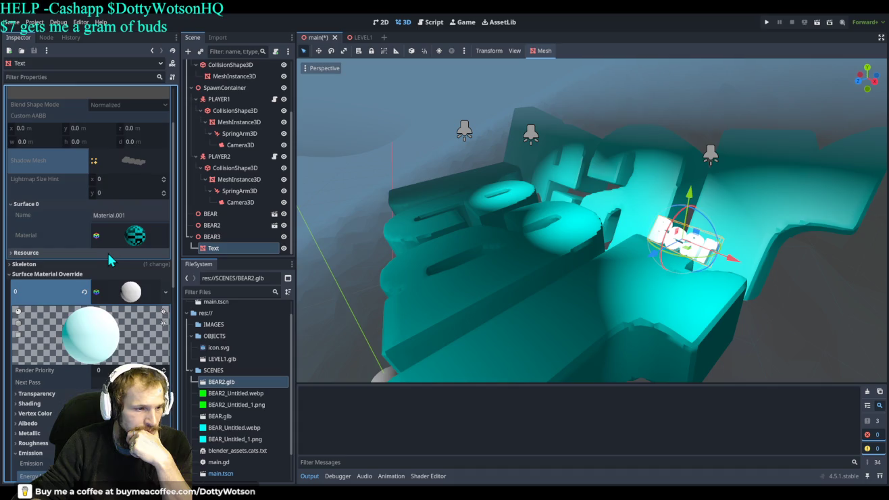
pyautogui.scroll(-2, 125, 298)
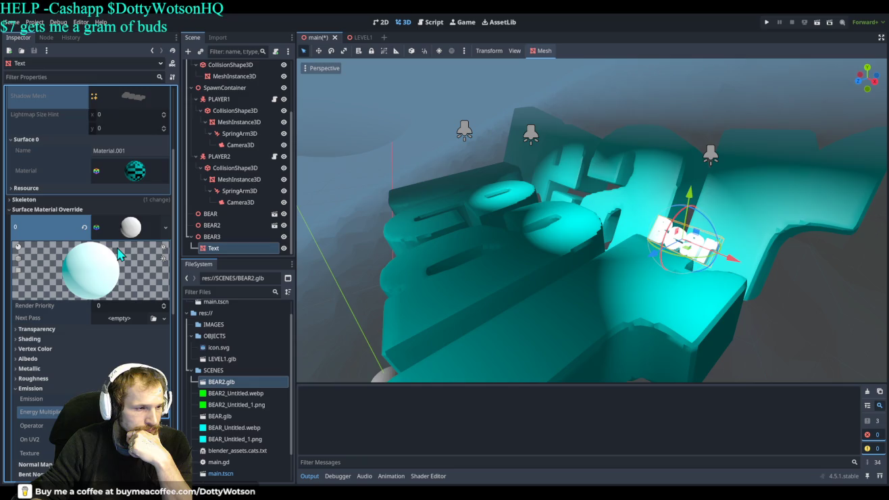
pyautogui.click(136, 233)
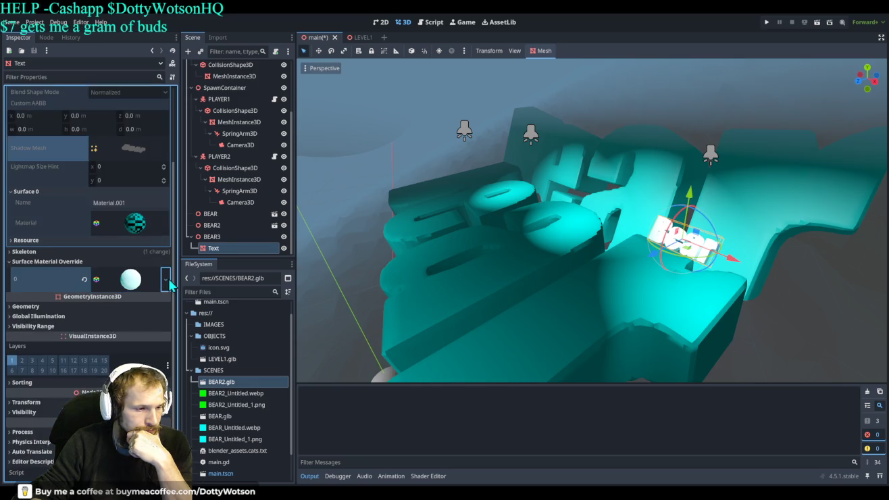
pyautogui.click(136, 279)
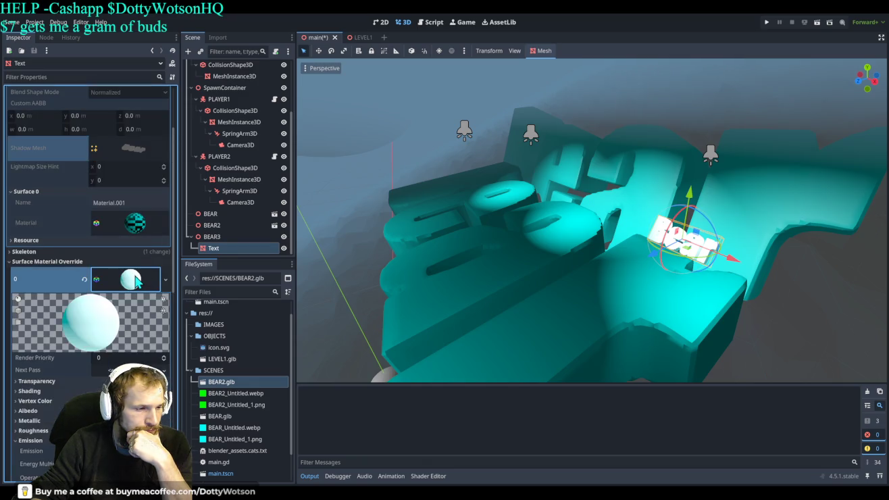
pyautogui.scroll(-5, 113, 328)
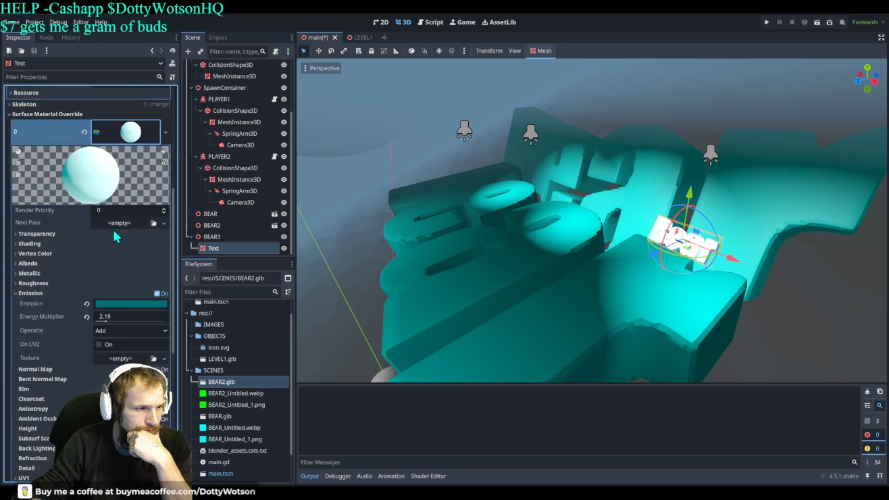
pyautogui.click(164, 212)
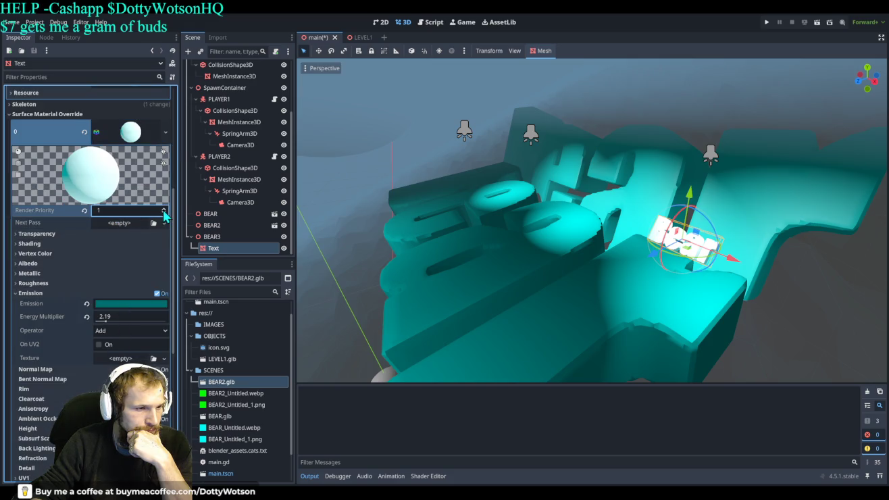
pyautogui.click(161, 212)
pyautogui.write('-1')
pyautogui.click(140, 233)
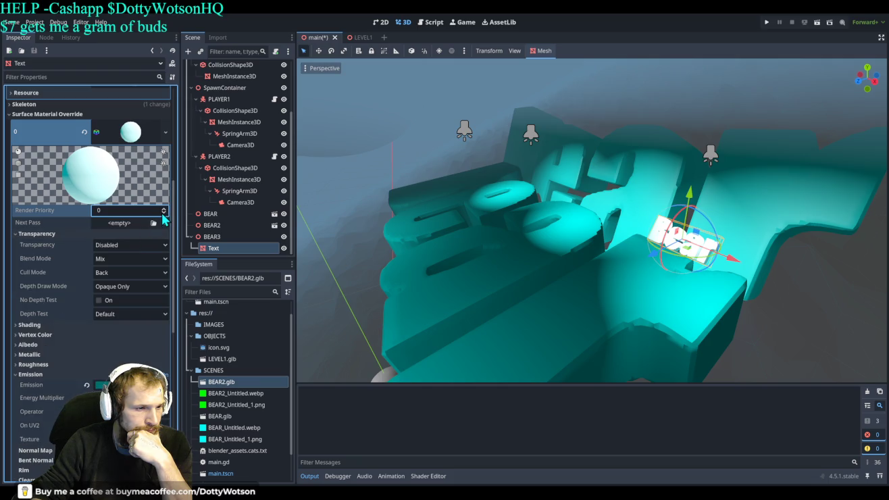
pyautogui.click(163, 213)
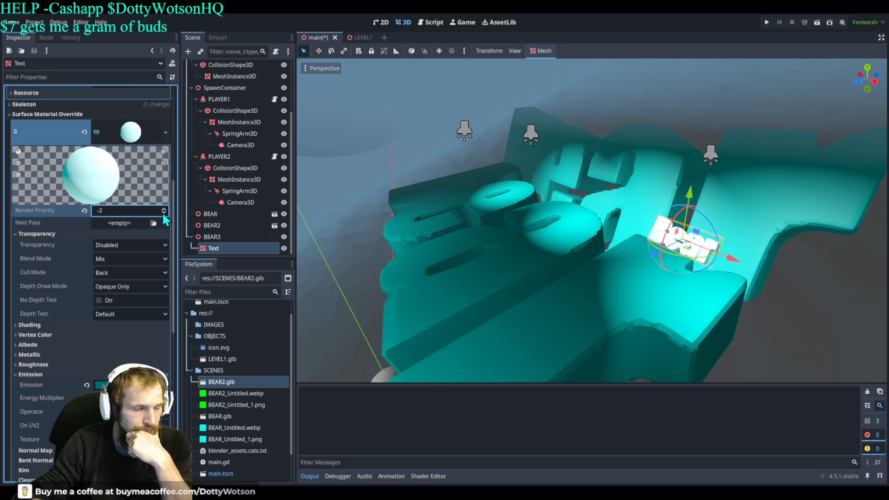
pyautogui.click(118, 224)
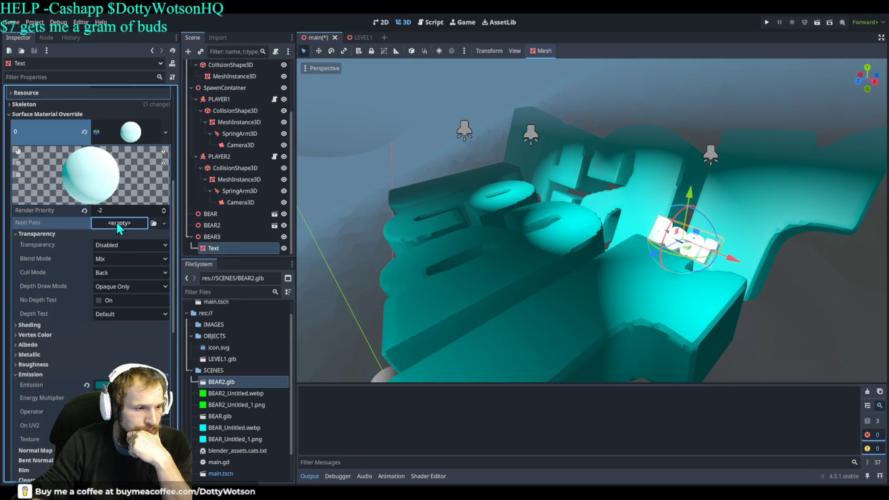
pyautogui.scroll(3, 117, 215)
pyautogui.moveTo(138, 281)
pyautogui.mouseDown()
pyautogui.moveTo(90, 283)
pyautogui.moveTo(139, 279)
pyautogui.mouseUp()
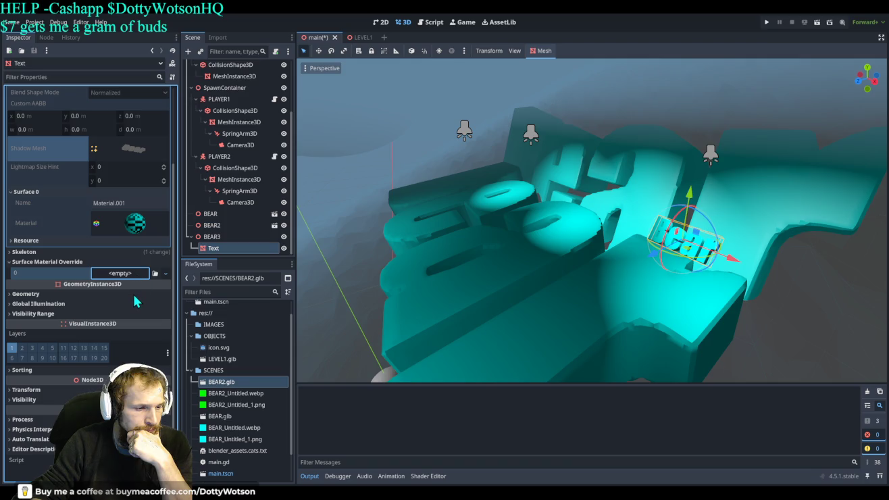
# - Undo twice to restore a plain white standard override material, then re-expand its settings
pyautogui.hotkey('ctrl', 'z')
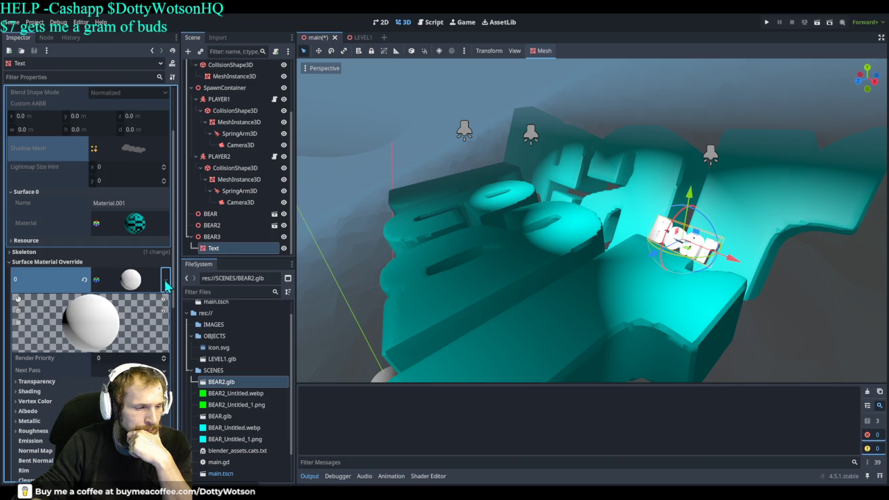
pyautogui.hotkey('ctrl', 'z')
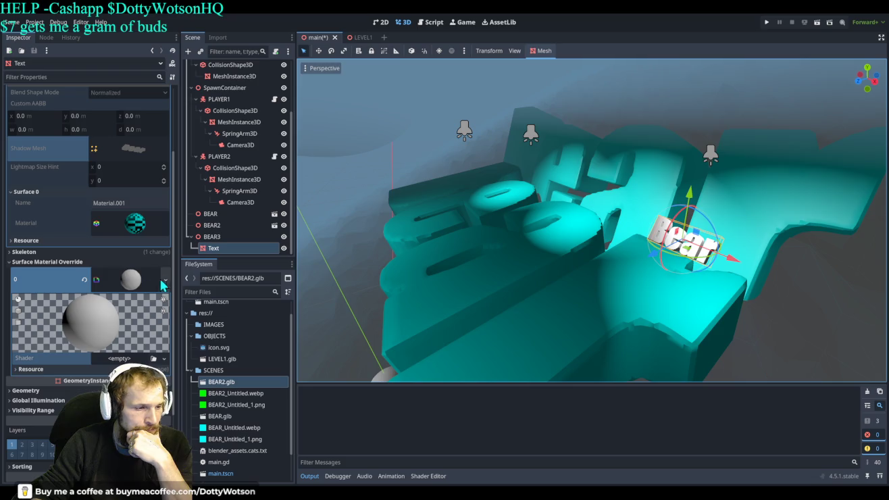
pyautogui.click(142, 289)
pyautogui.click(165, 280)
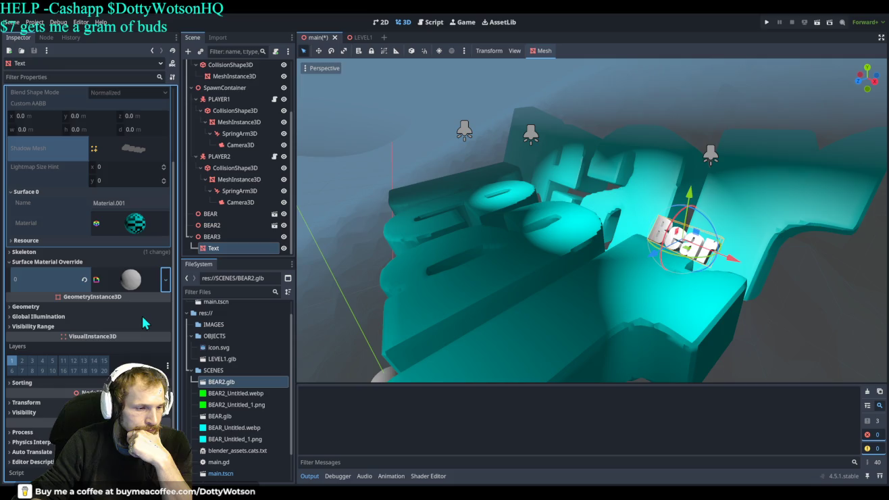
pyautogui.click(143, 285)
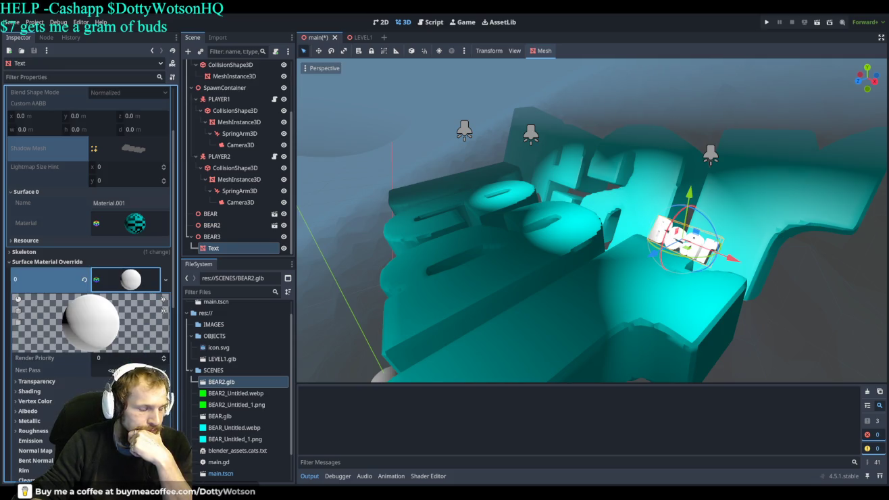
# - Set the override material's Stencil Mode to Outline and move the view closer to the text
pyautogui.scroll(-6, 90, 203)
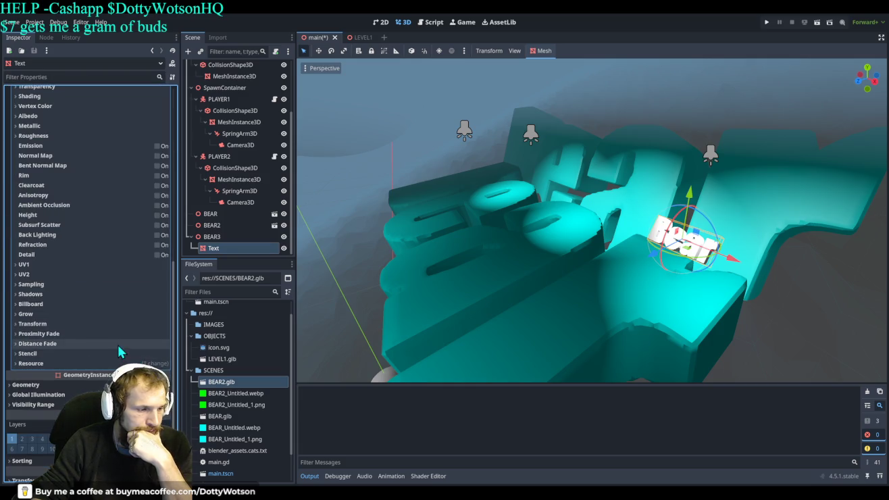
pyautogui.click(62, 353)
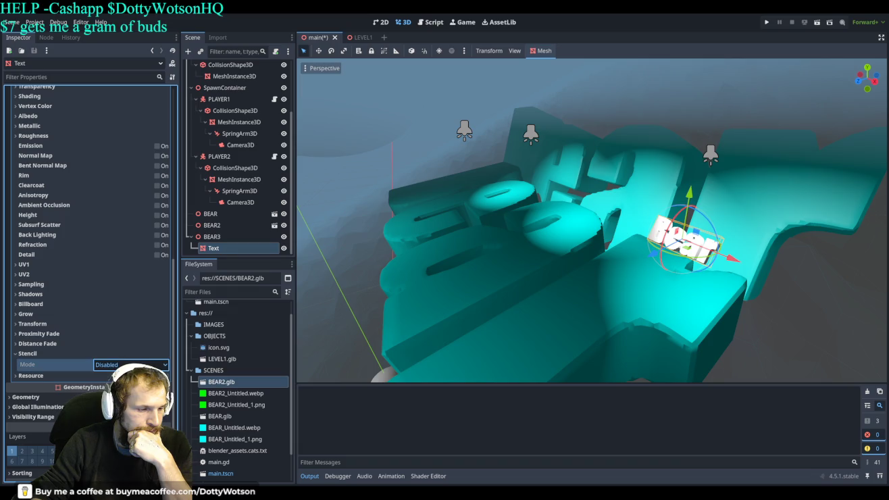
pyautogui.click(113, 383)
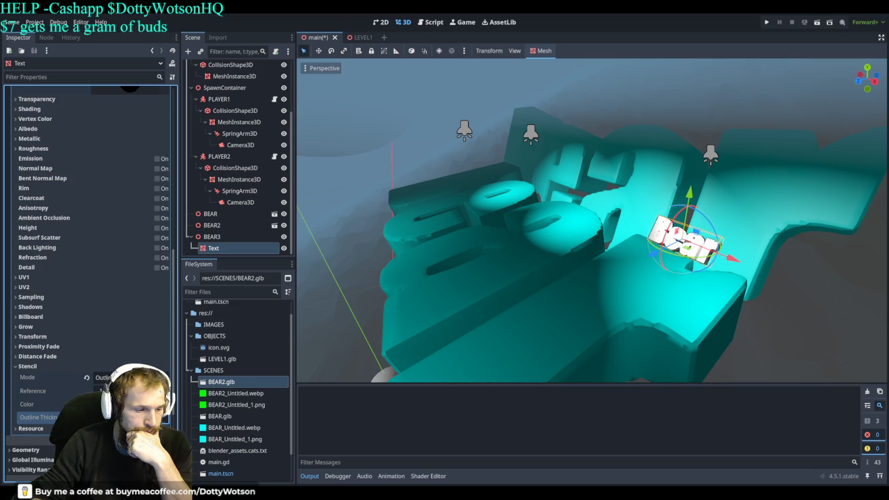
pyautogui.click(101, 390)
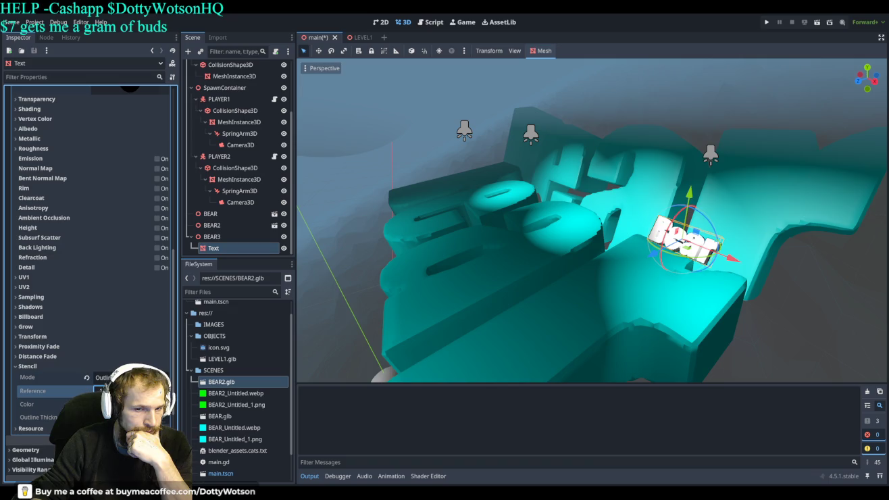
pyautogui.moveTo(587, 223)
pyautogui.mouseDown()
pyautogui.moveTo(595, 219)
pyautogui.moveTo(510, 188)
pyautogui.moveTo(444, 225)
pyautogui.mouseUp()
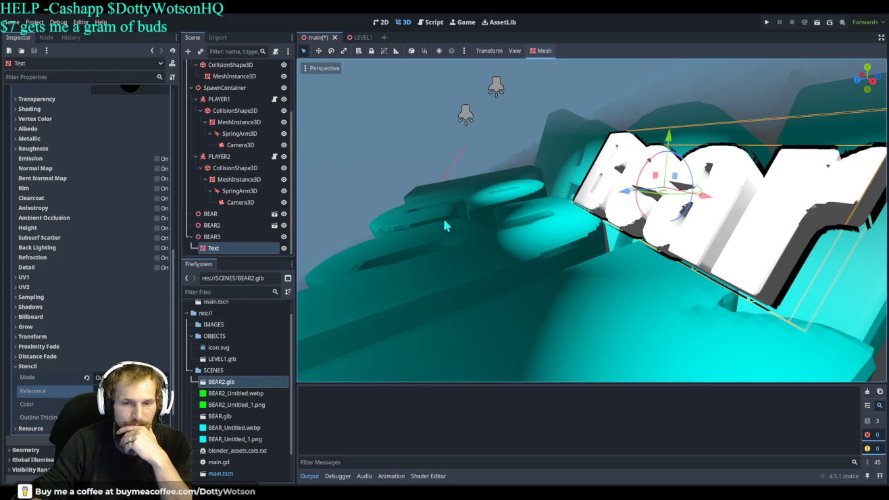
pyautogui.scroll(-5, 442, 215)
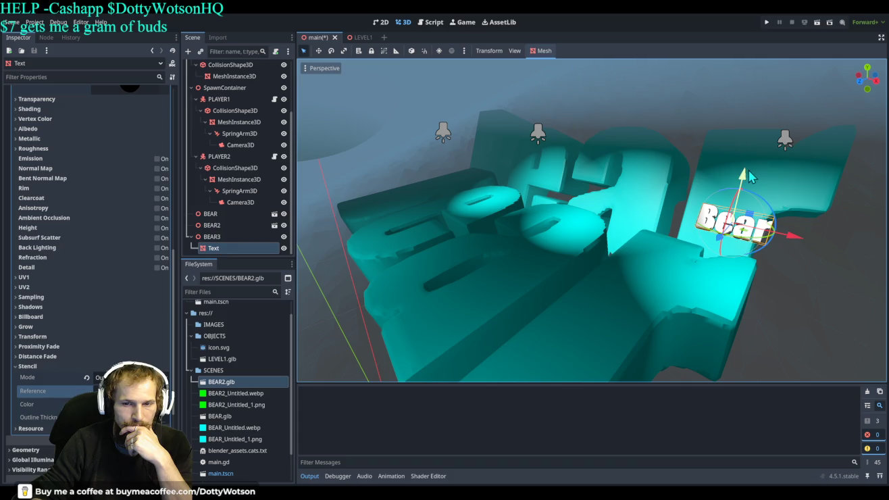
pyautogui.click(89, 317)
pyautogui.click(124, 329)
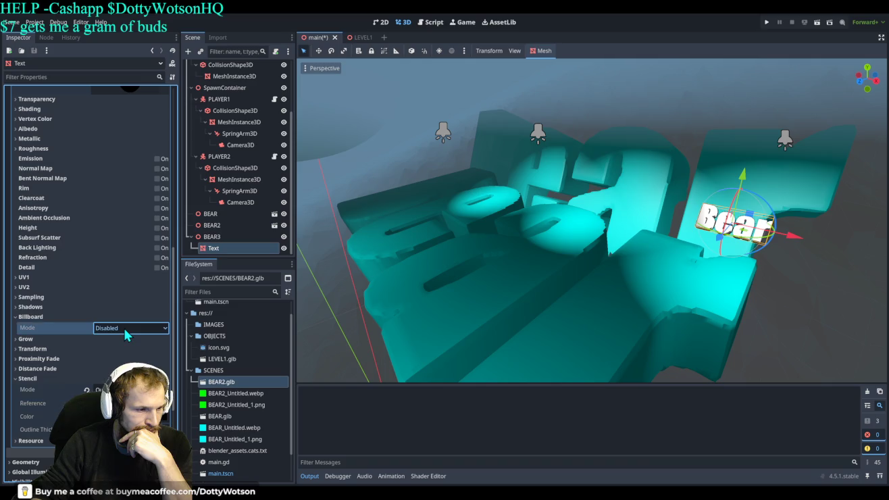
pyautogui.click(128, 357)
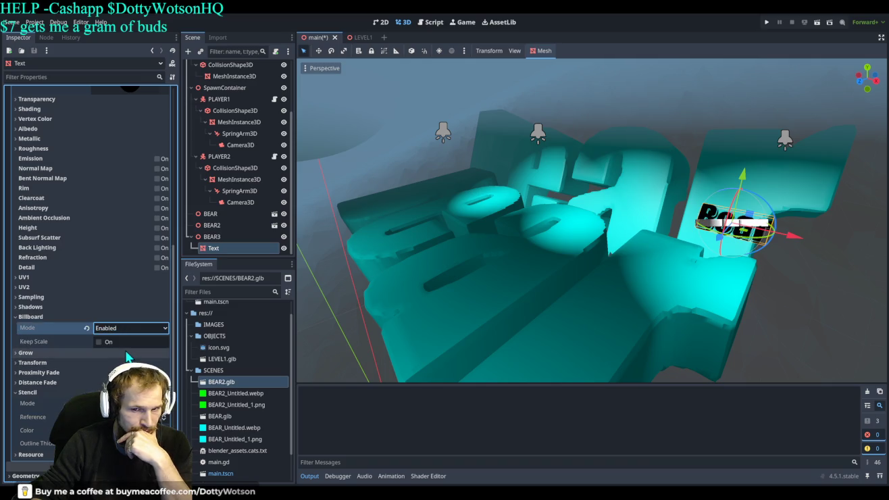
pyautogui.moveTo(513, 284)
pyautogui.mouseDown()
pyautogui.moveTo(627, 215)
pyautogui.moveTo(626, 253)
pyautogui.mouseUp()
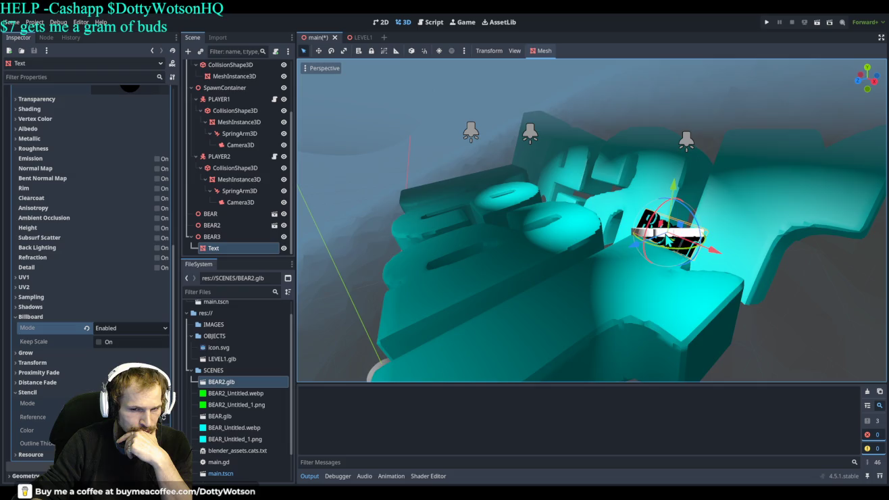
pyautogui.scroll(3, 648, 242)
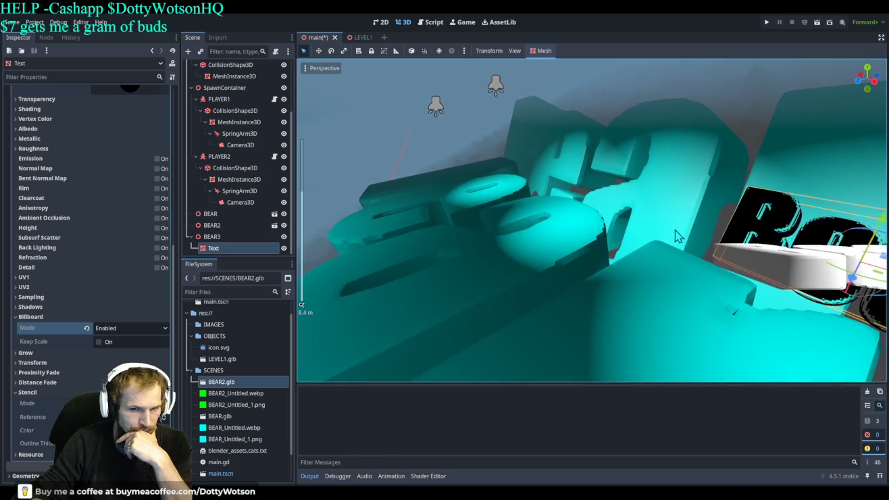
pyautogui.press('f')
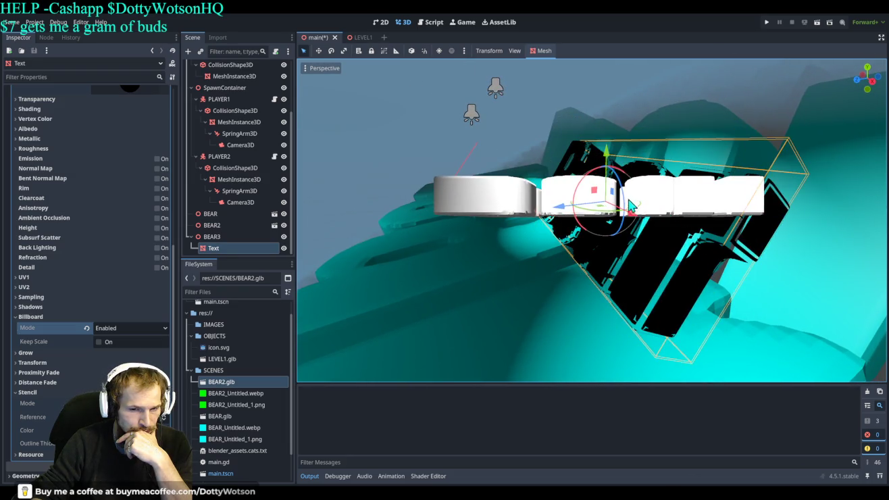
pyautogui.click(98, 341)
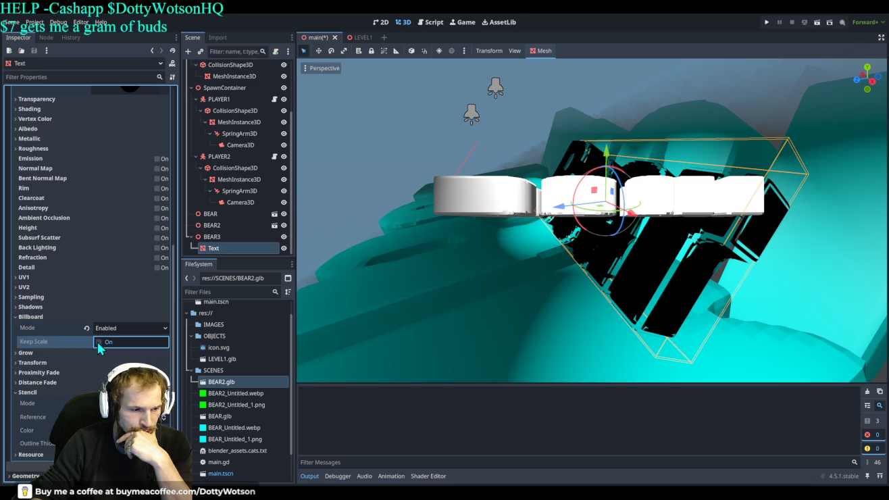
pyautogui.click(98, 343)
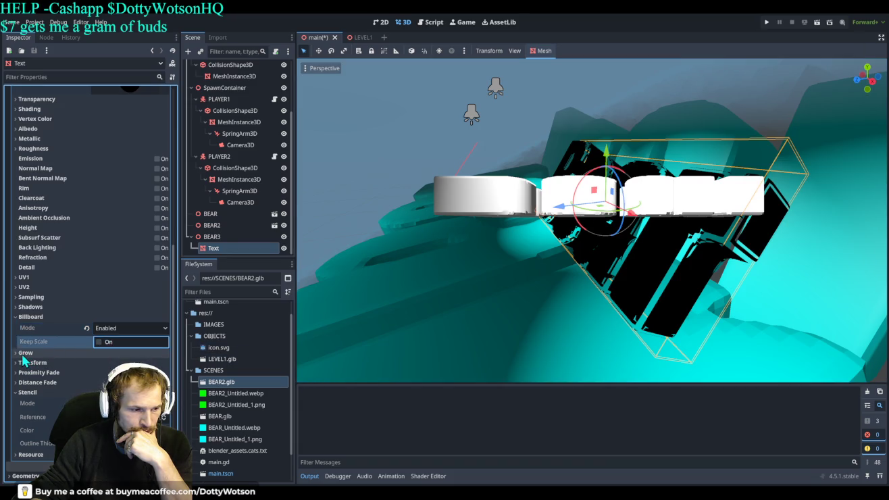
pyautogui.click(25, 353)
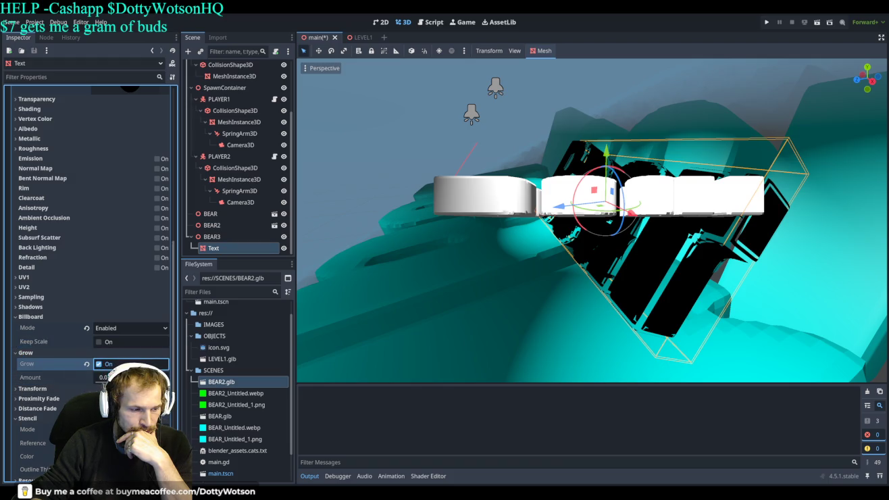
pyautogui.click(99, 364)
pyautogui.moveTo(102, 377)
pyautogui.mouseDown()
pyautogui.moveTo(85, 376)
pyautogui.moveTo(99, 377)
pyautogui.mouseUp()
pyautogui.scroll(-5, 543, 221)
pyautogui.scroll(3, 611, 189)
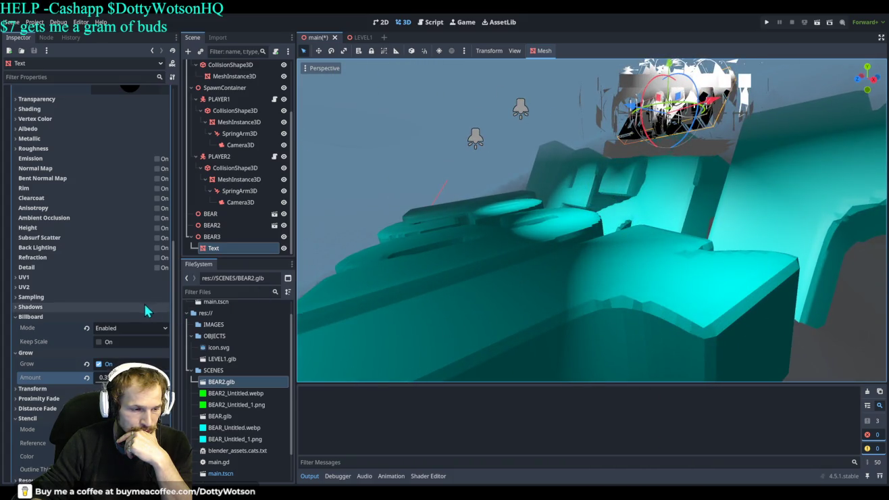
pyautogui.click(111, 336)
pyautogui.hotkey('ctrl', 'z')
pyautogui.click(120, 351)
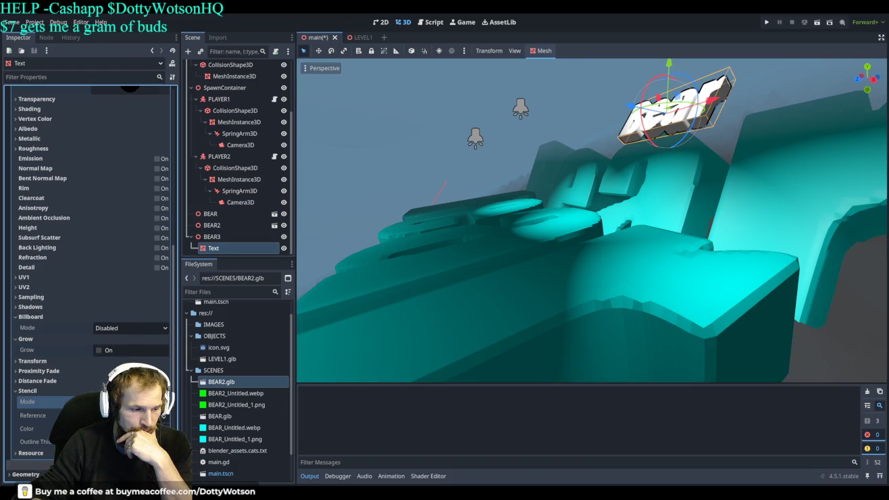
# - Try ambient occlusion with light affect 1.0 on the text material, then turn it off
pyautogui.scroll(-1, 110, 233)
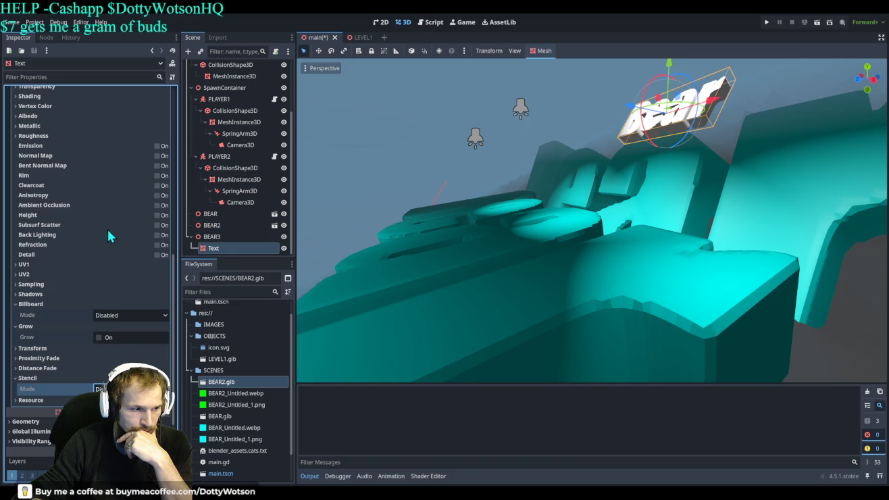
pyautogui.click(157, 254)
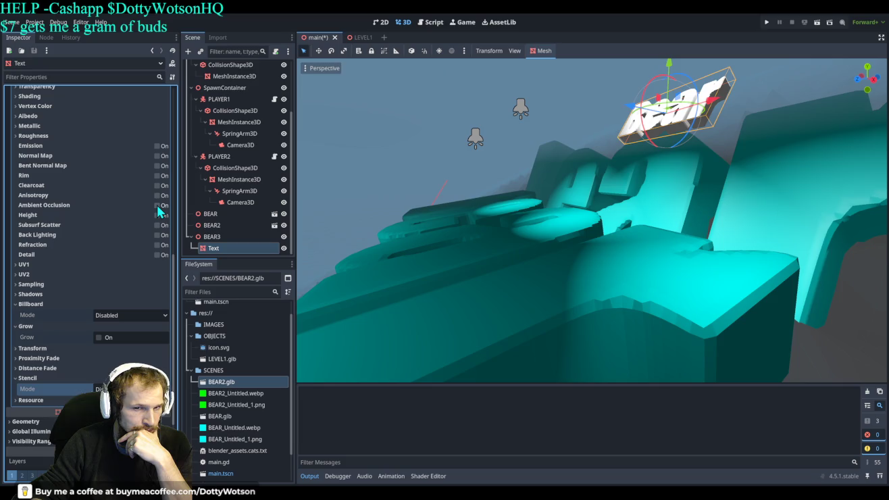
pyautogui.click(157, 206)
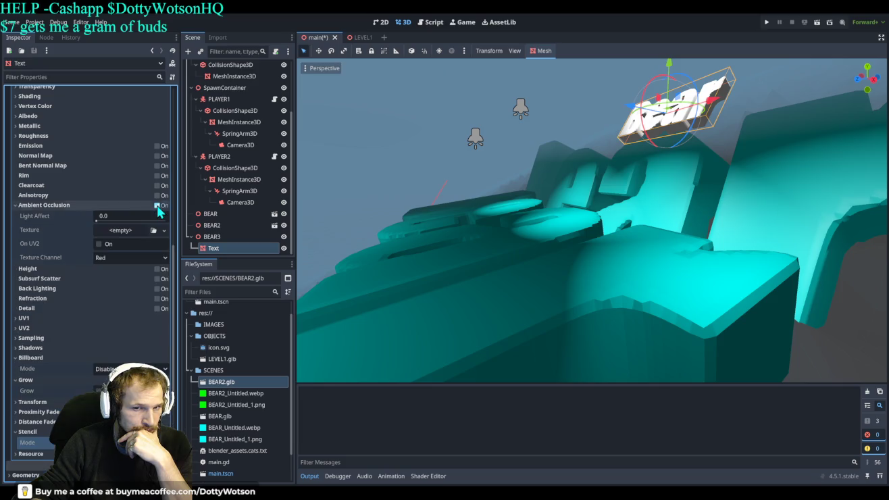
pyautogui.click(113, 218)
pyautogui.write('1.0')
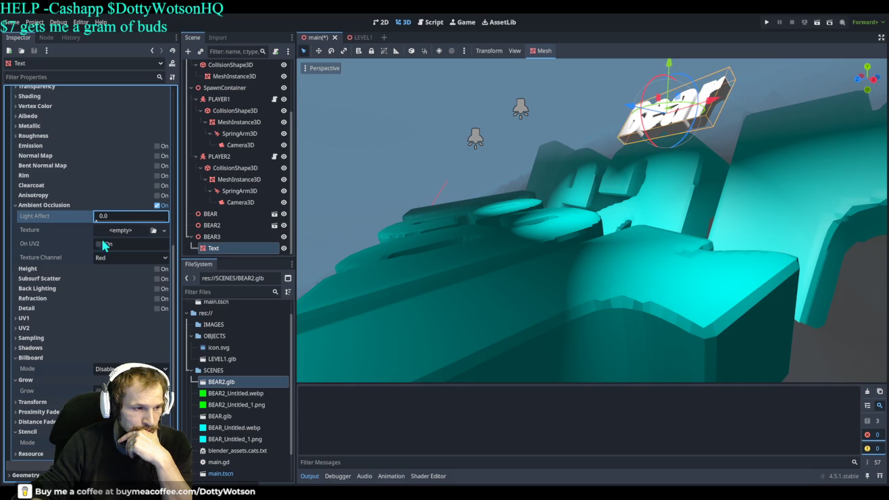
pyautogui.click(158, 207)
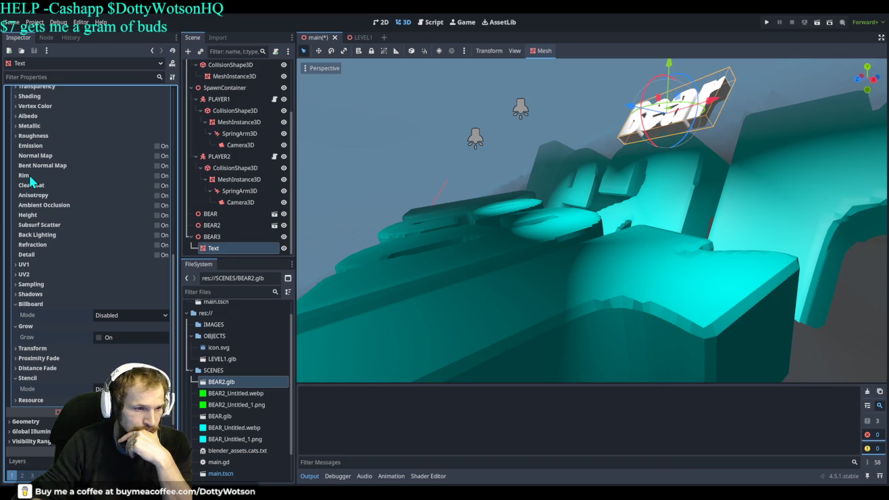
# - Try rim lighting at strengths 0.35, 1.0 and 0.05, disable it, and enable Normal Map
pyautogui.click(158, 176)
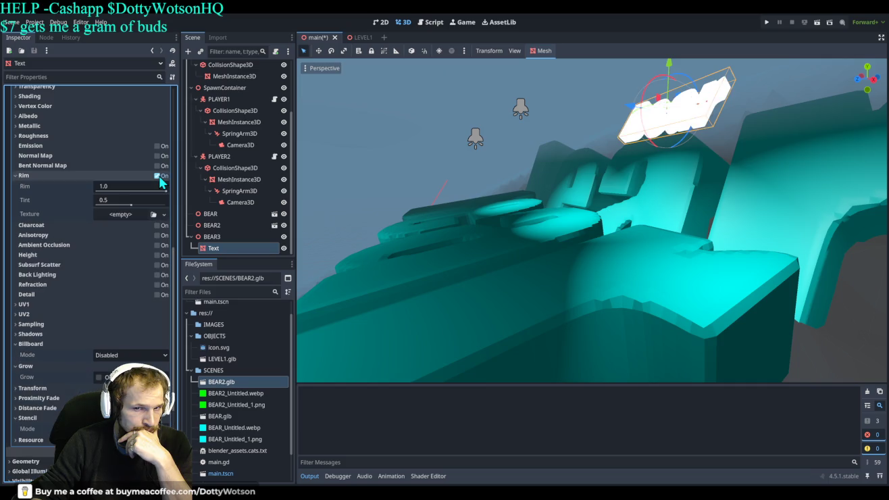
pyautogui.click(125, 187)
pyautogui.write('0.35')
pyautogui.press('BackSpace')
pyautogui.press('BackSpace')
pyautogui.write('0')
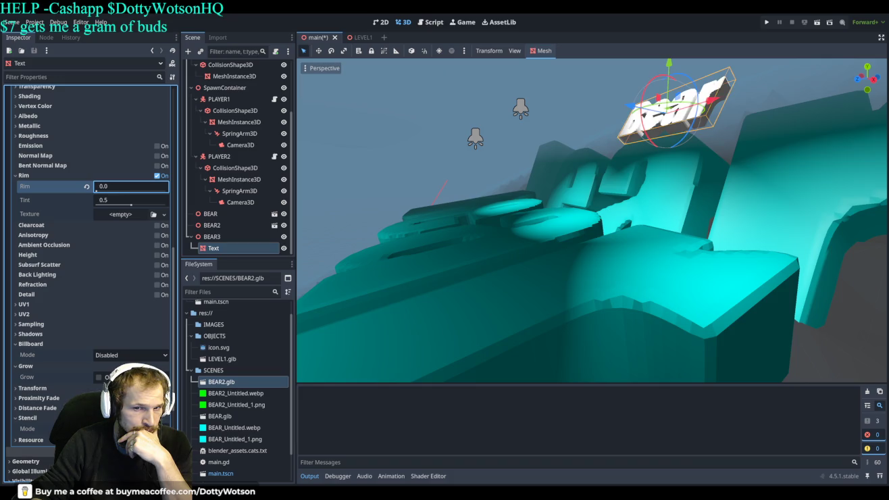
pyautogui.moveTo(97, 192)
pyautogui.mouseDown()
pyautogui.moveTo(135, 192)
pyautogui.moveTo(99, 198)
pyautogui.mouseUp()
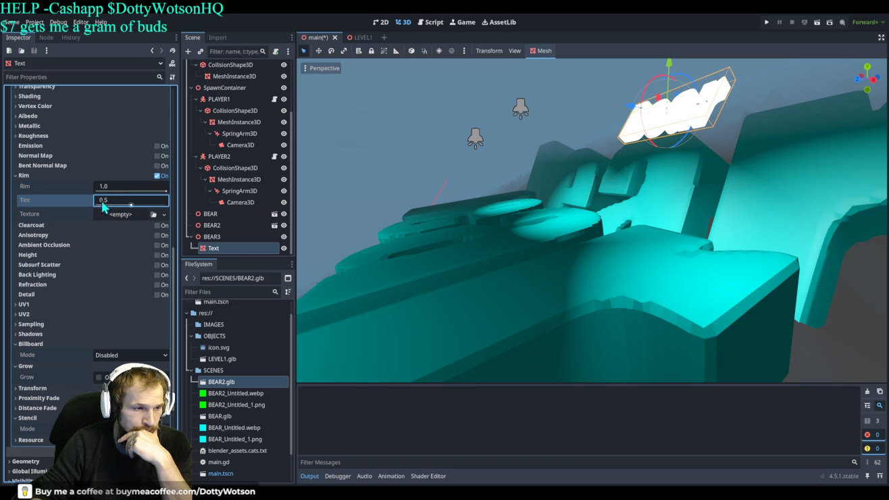
pyautogui.moveTo(111, 185); pyautogui.dragTo(70, 185)
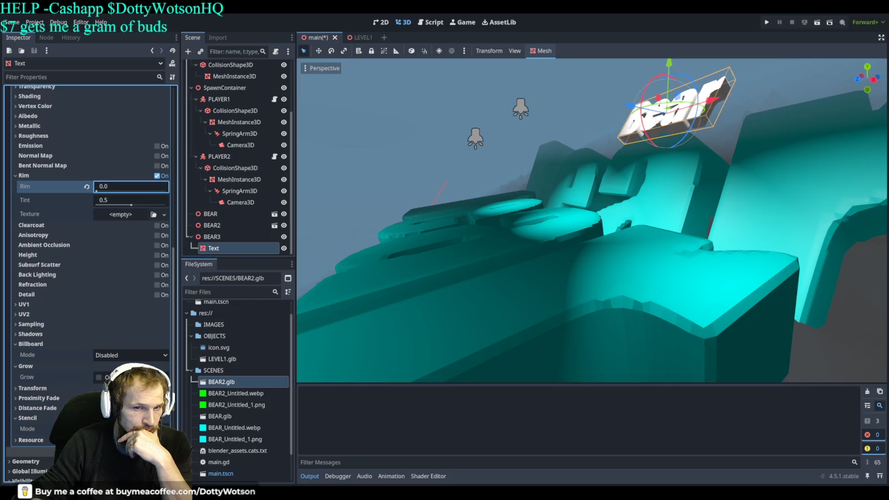
pyautogui.click(158, 176)
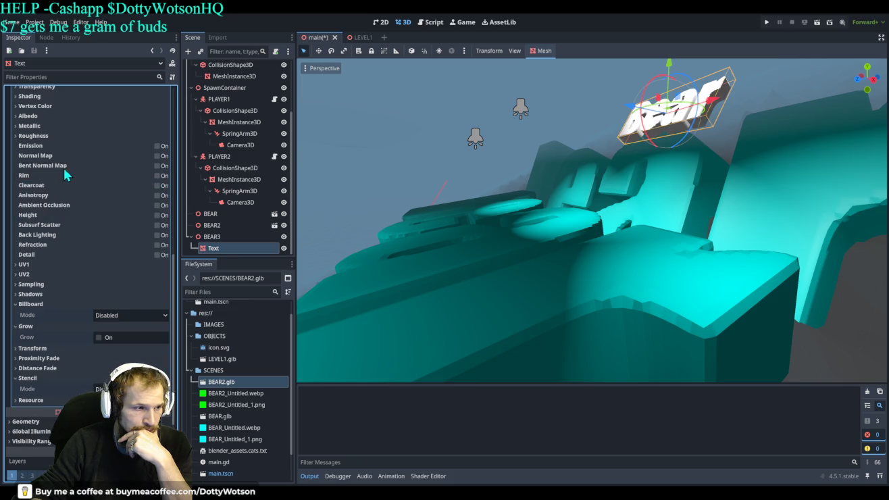
pyautogui.click(158, 156)
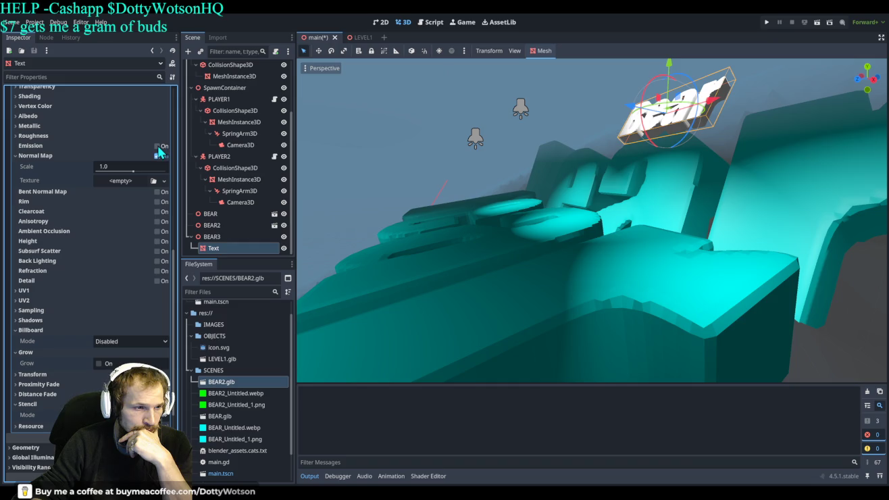
# - Enable emission on the override material with energy multiplier 2.7 and a teal colour
pyautogui.click(158, 145)
pyautogui.click(157, 146)
pyautogui.click(157, 146)
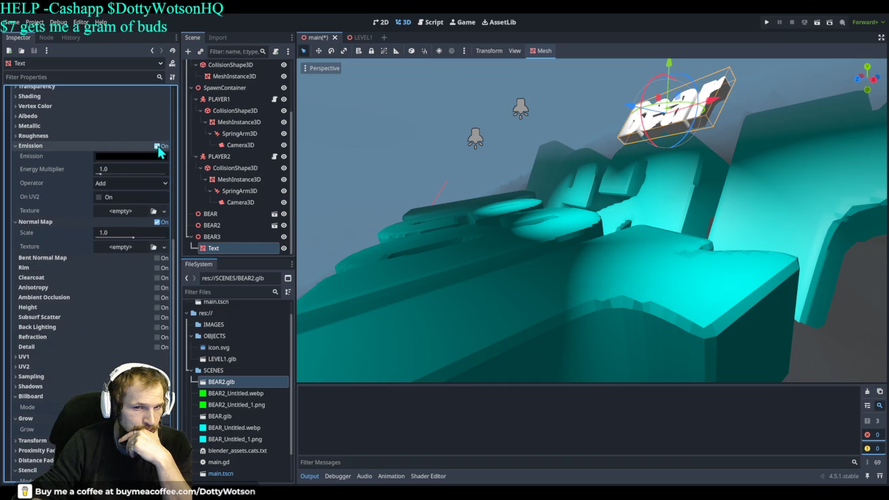
pyautogui.moveTo(103, 176); pyautogui.dragTo(123, 175)
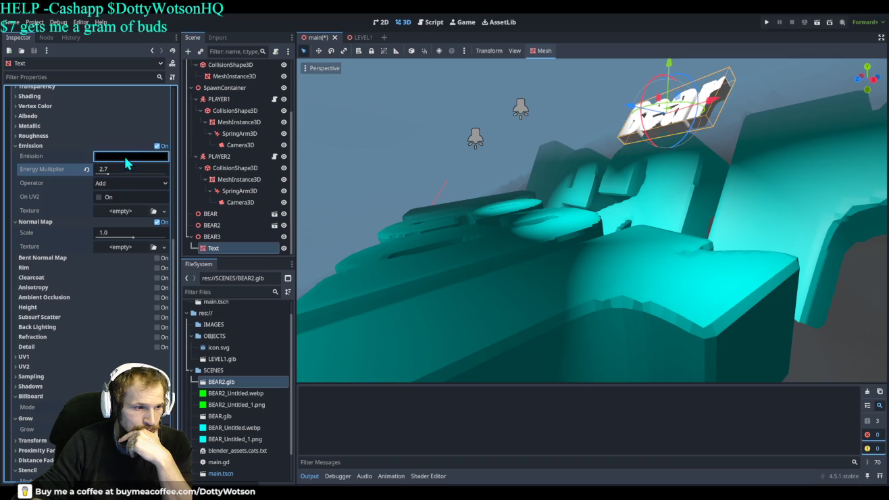
pyautogui.moveTo(135, 207)
pyautogui.mouseDown()
pyautogui.moveTo(184, 199)
pyautogui.moveTo(184, 114)
pyautogui.mouseUp()
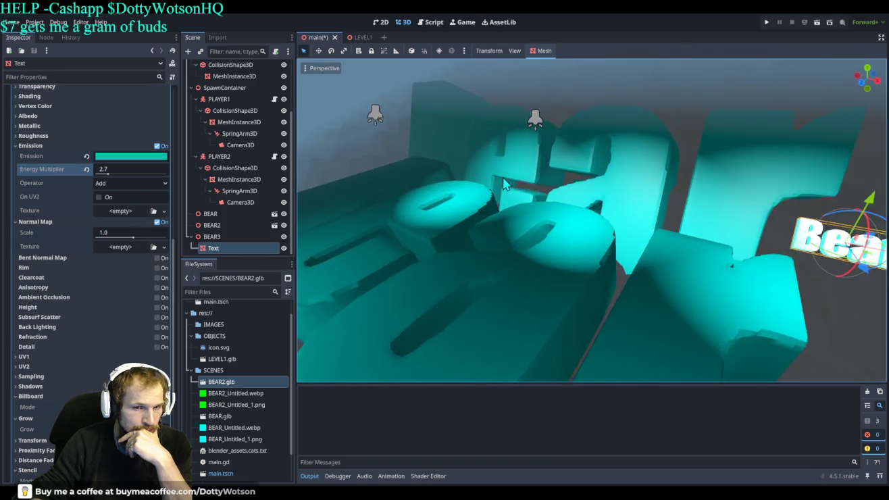
pyautogui.scroll(3, 628, 216)
pyautogui.scroll(-5, 618, 209)
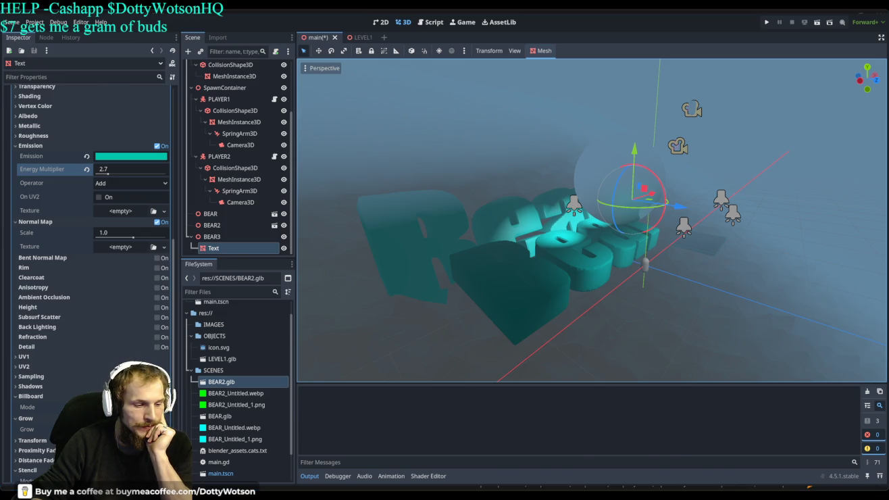
pyautogui.hotkey('alt', 'Tab')
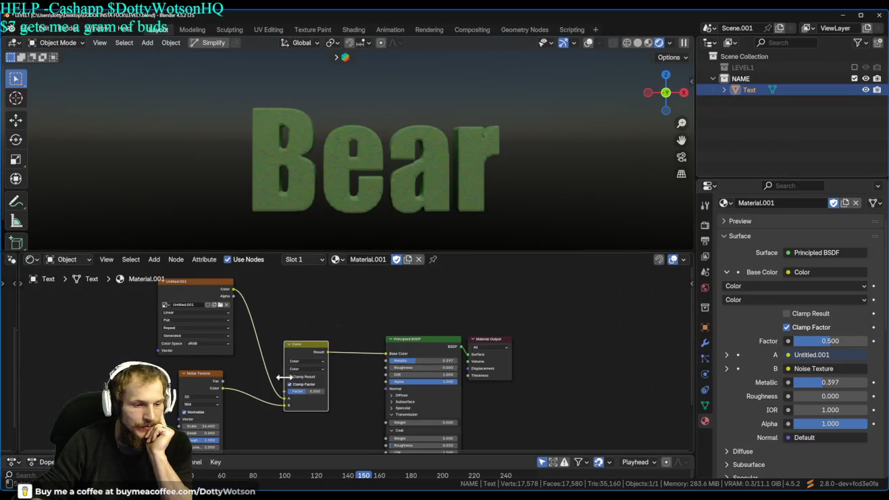
# - Unlink the Noise Texture, wire Untitled.001 Color into Base Color, and rearrange the nodes
pyautogui.moveTo(286, 405)
pyautogui.mouseDown()
pyautogui.moveTo(274, 417)
pyautogui.moveTo(386, 354)
pyautogui.mouseUp()
pyautogui.moveTo(306, 353); pyautogui.dragTo(275, 391)
pyautogui.moveTo(207, 288); pyautogui.dragTo(329, 308)
pyautogui.moveTo(430, 326); pyautogui.dragTo(530, 415)
pyautogui.moveTo(424, 343); pyautogui.dragTo(421, 303)
pyautogui.moveTo(501, 348); pyautogui.dragTo(407, 342)
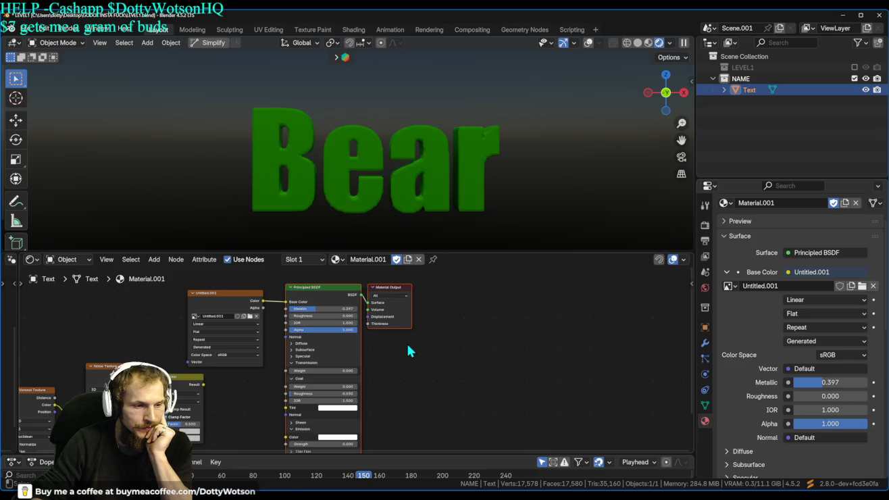
pyautogui.scroll(-1, 407, 341)
pyautogui.scroll(-1, 427, 341)
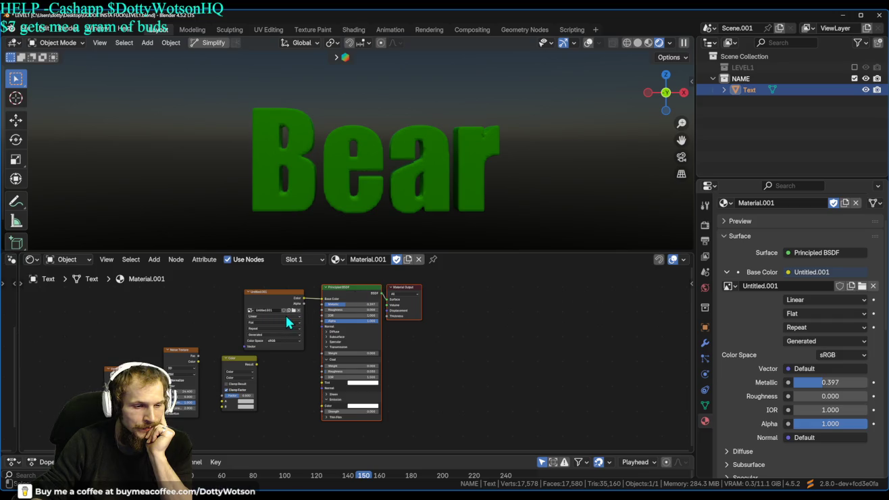
pyautogui.click(327, 30)
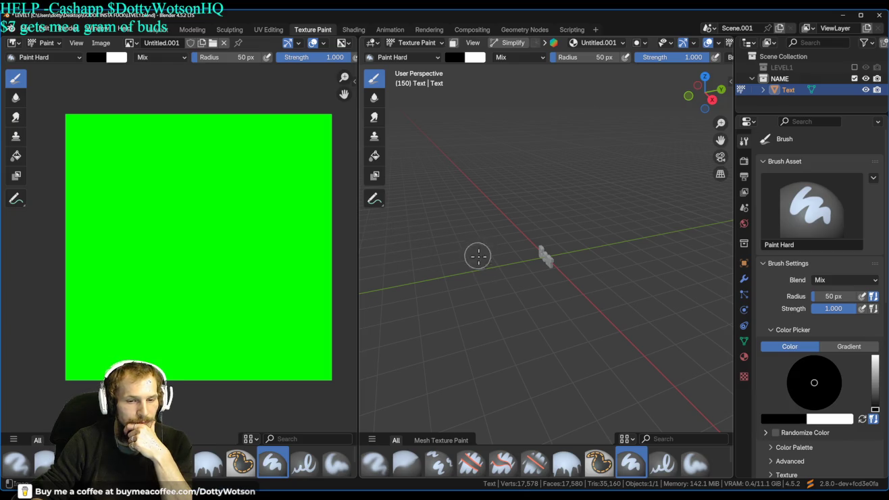
# - Switch to Rendered shading, attempt painting the Bear text, then move to UV Editing after the missing-UV warning
pyautogui.scroll(5, 525, 280)
pyautogui.scroll(5, 613, 284)
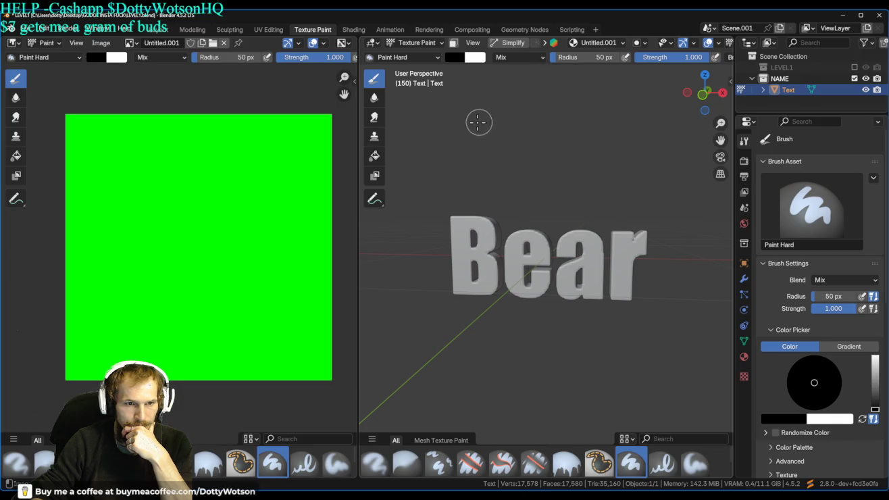
pyautogui.scroll(-3, 725, 46)
pyautogui.click(712, 43)
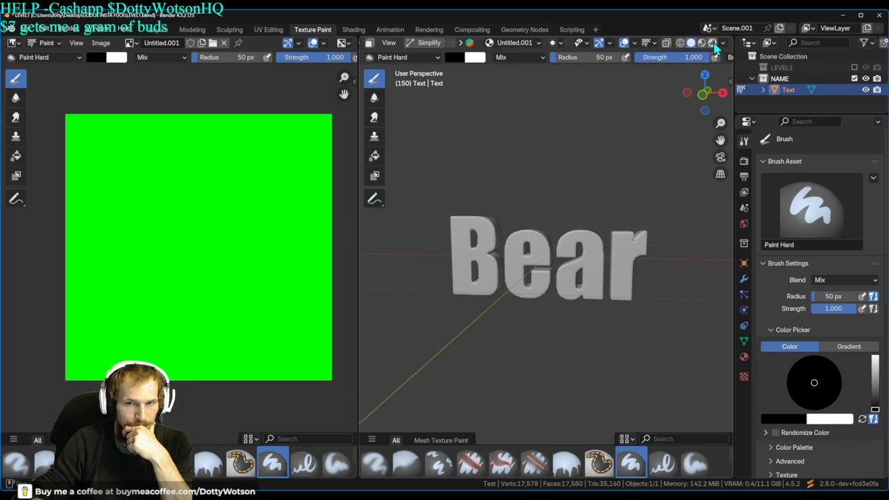
pyautogui.scroll(2, 522, 267)
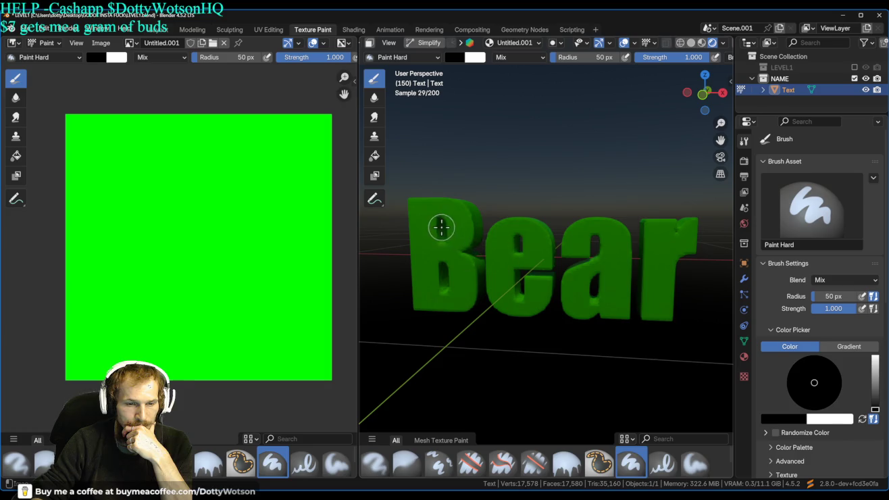
pyautogui.click(434, 284)
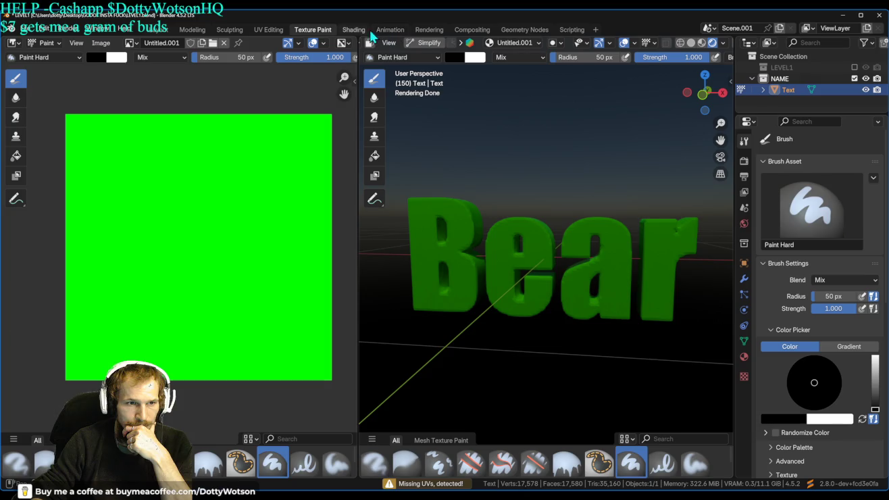
pyautogui.click(263, 30)
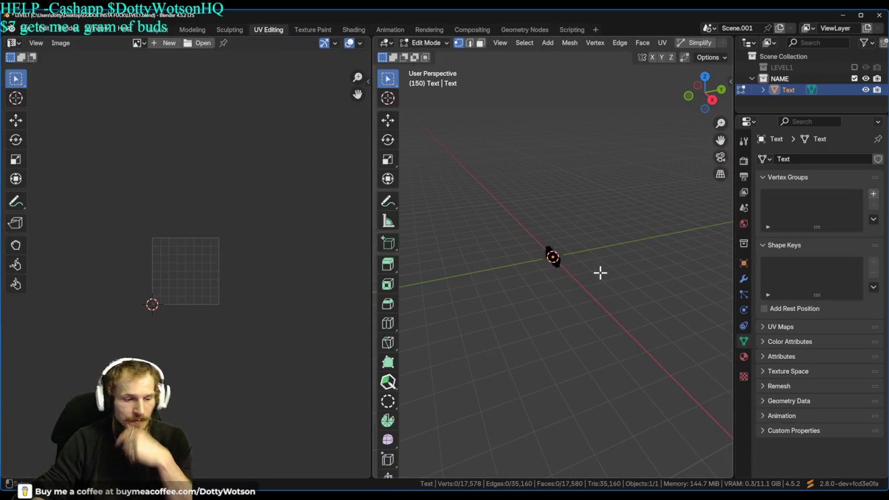
# - Select the whole Bear mesh, frame it from the front, then view it from the left side
pyautogui.press('a')
pyautogui.press('KP_Decimal')
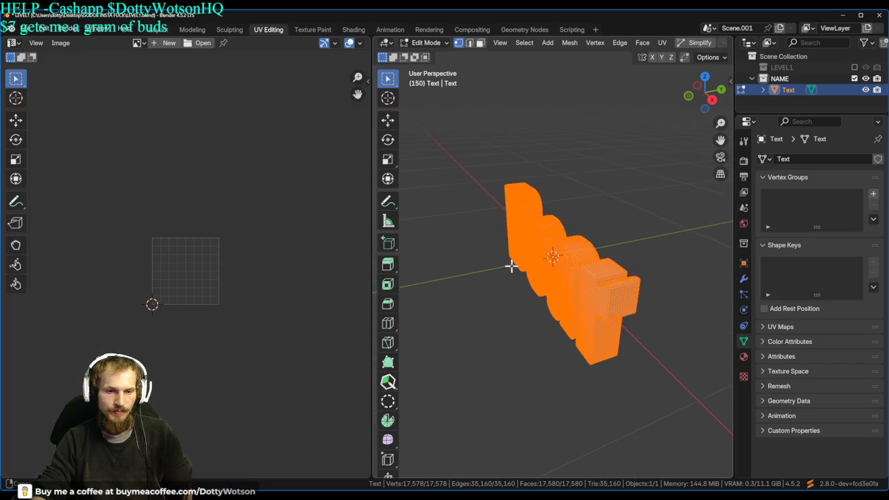
pyautogui.press('KP_1')
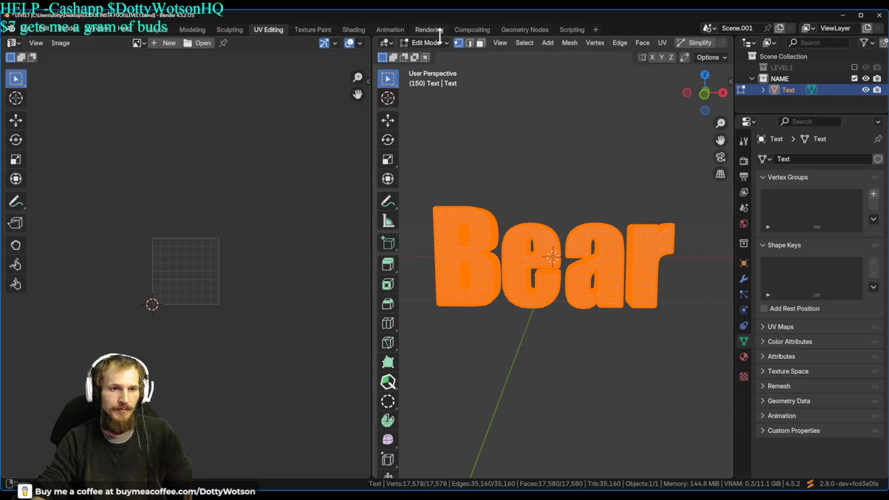
pyautogui.moveTo(472, 84)
pyautogui.mouseDown()
pyautogui.moveTo(438, 174)
pyautogui.moveTo(718, 250)
pyautogui.moveTo(520, 248)
pyautogui.moveTo(480, 187)
pyautogui.moveTo(470, 141)
pyautogui.mouseUp()
pyautogui.press('`')
pyautogui.press('4')
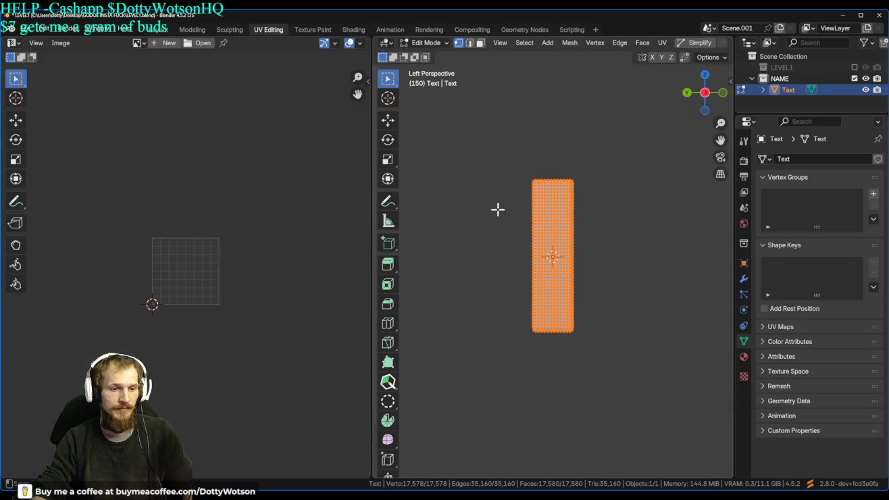
pyautogui.click(158, 30)
# - Enter Edit Mode with overlays shown and settle on a straight left orthographic view of the text
pyautogui.press('Tab')
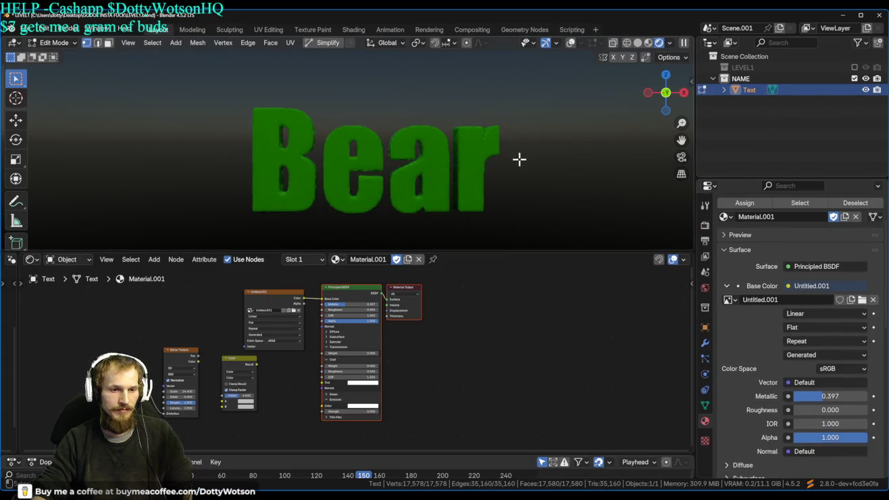
pyautogui.hotkey('shift', 'alt', 'z')
pyautogui.press('`')
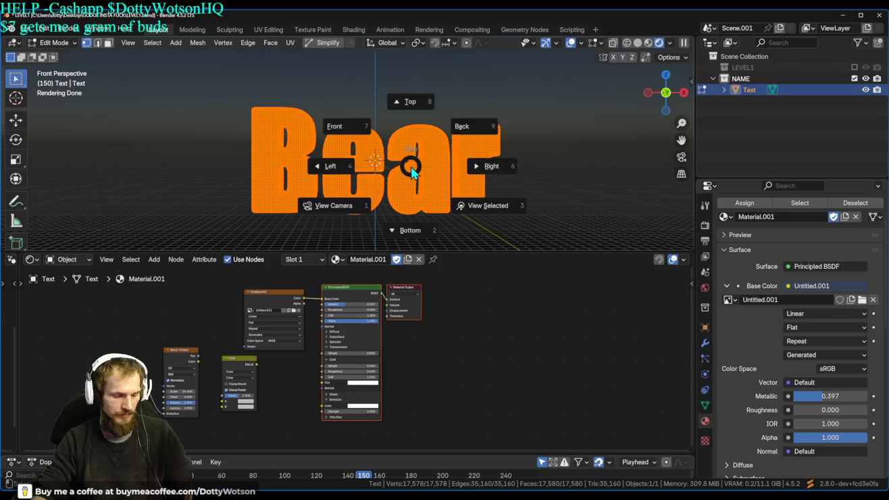
pyautogui.press('4')
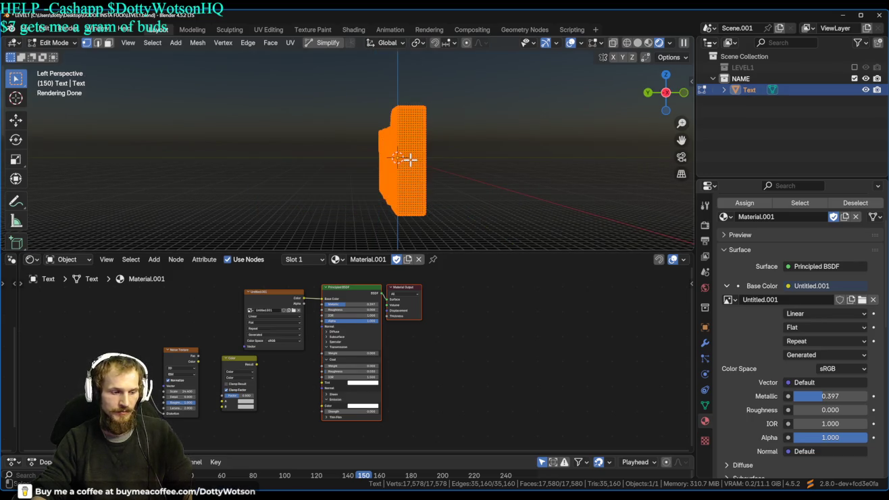
pyautogui.press('`')
pyautogui.click(616, 178)
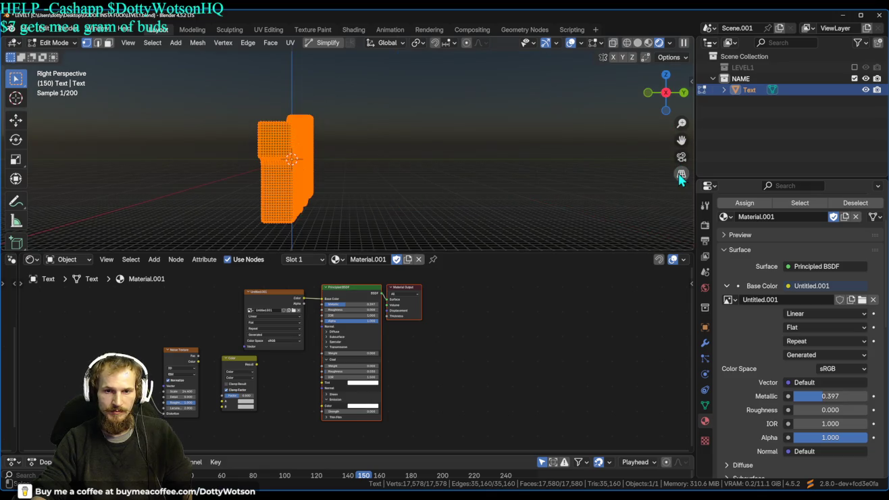
pyautogui.press('`')
pyautogui.press('4')
# - Adjust the zoom and start the Knife tool on the Bear mesh
pyautogui.scroll(8, 403, 162)
pyautogui.scroll(-2, 358, 125)
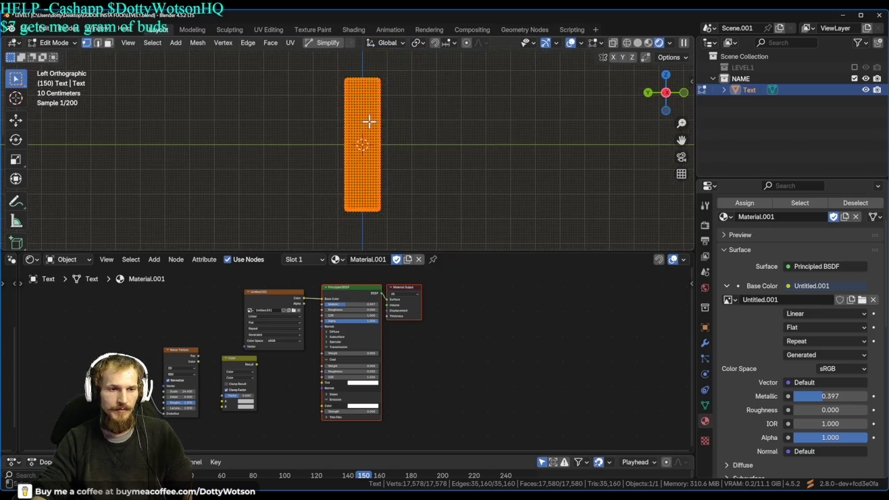
pyautogui.scroll(-5, 20, 210)
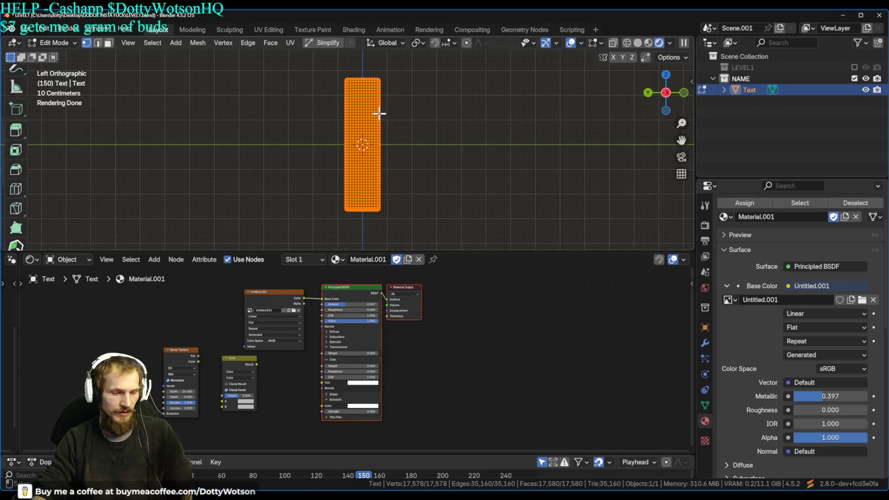
pyautogui.press('k')
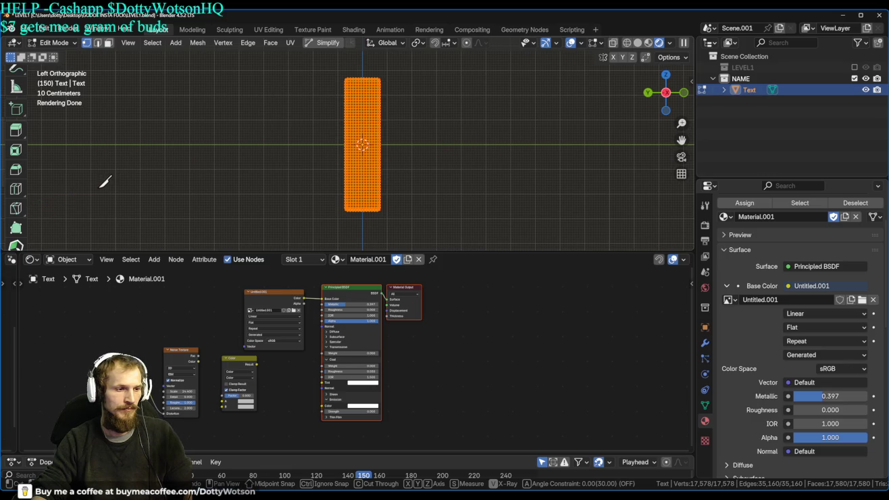
# - Bisect the Bear mesh with a vertical cut through the middle of its thickness
pyautogui.click(16, 210)
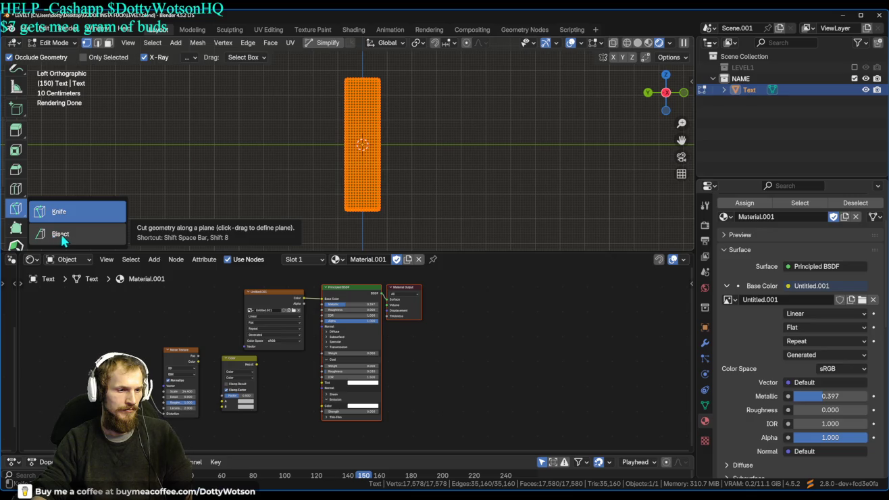
pyautogui.click(55, 237)
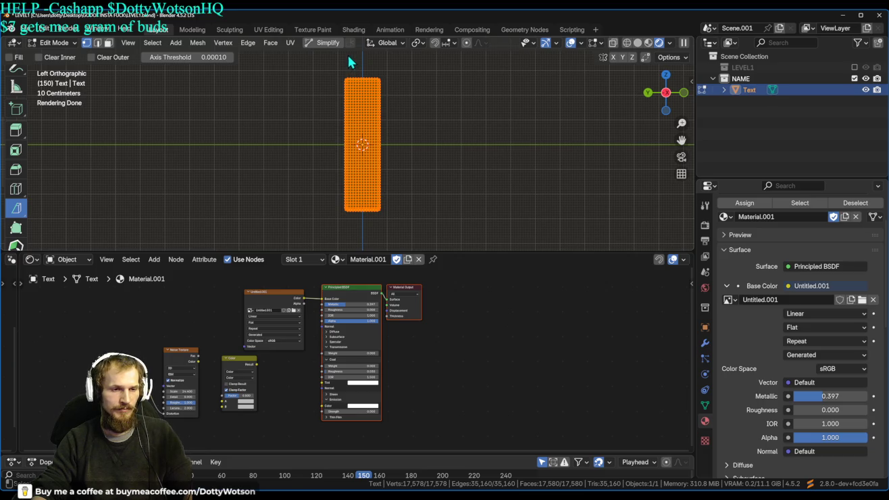
pyautogui.moveTo(356, 59)
pyautogui.mouseDown()
pyautogui.moveTo(355, 118)
pyautogui.moveTo(363, 127)
pyautogui.moveTo(350, 126)
pyautogui.moveTo(359, 126)
pyautogui.mouseUp()
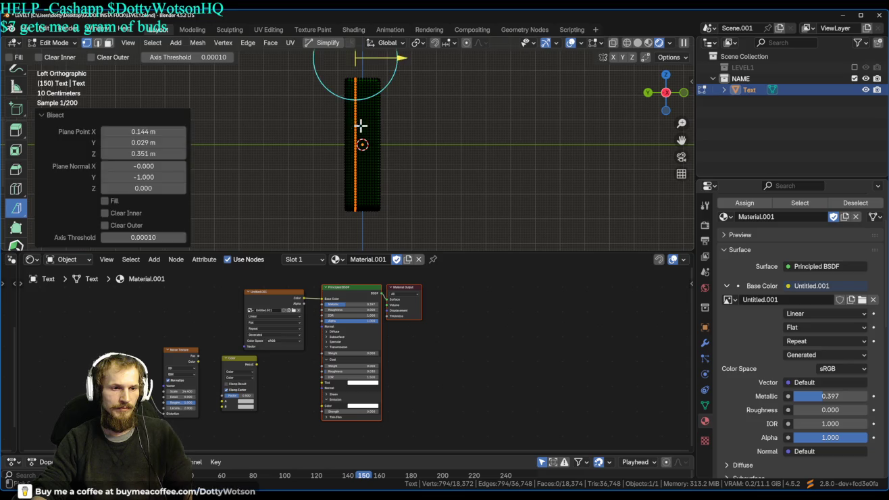
pyautogui.moveTo(399, 105)
pyautogui.mouseDown()
pyautogui.moveTo(638, 174)
pyautogui.moveTo(323, 145)
pyautogui.moveTo(410, 106)
pyautogui.moveTo(148, 115)
pyautogui.moveTo(617, 147)
pyautogui.mouseUp()
pyautogui.moveTo(370, 151)
pyautogui.mouseDown()
pyautogui.moveTo(425, 155)
pyautogui.moveTo(512, 132)
pyautogui.moveTo(412, 127)
pyautogui.moveTo(522, 144)
pyautogui.moveTo(328, 168)
pyautogui.mouseUp()
pyautogui.scroll(5, 328, 168)
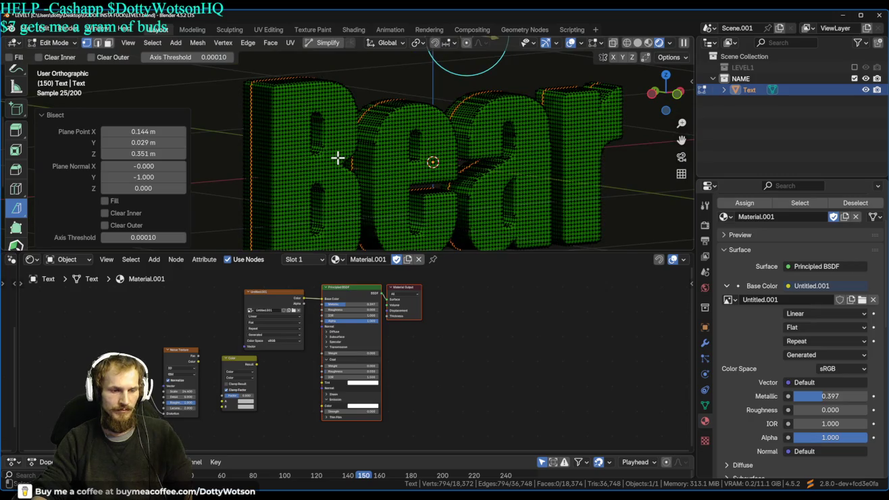
# - Toggle to Object Mode and back into Edit Mode, then orbit to face the Bear text
pyautogui.hotkey('ctrl', 'Tab')
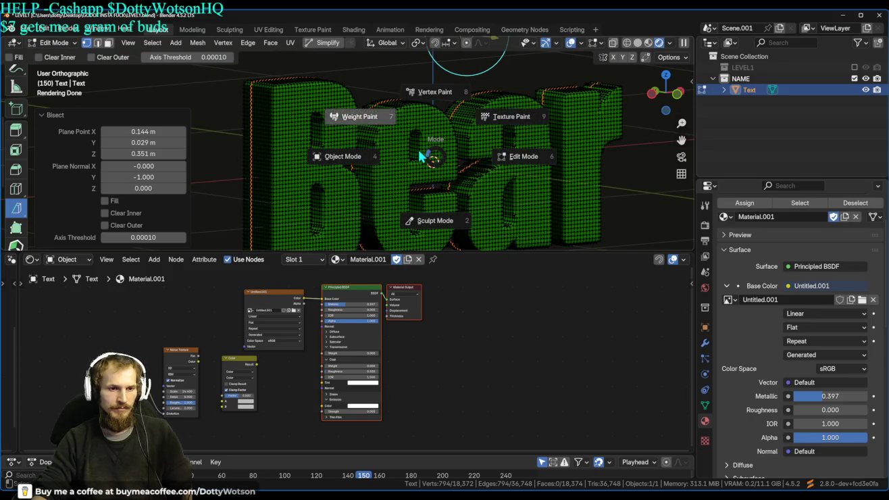
pyautogui.press('4')
pyautogui.hotkey('ctrl', 'Tab')
pyautogui.click(486, 143)
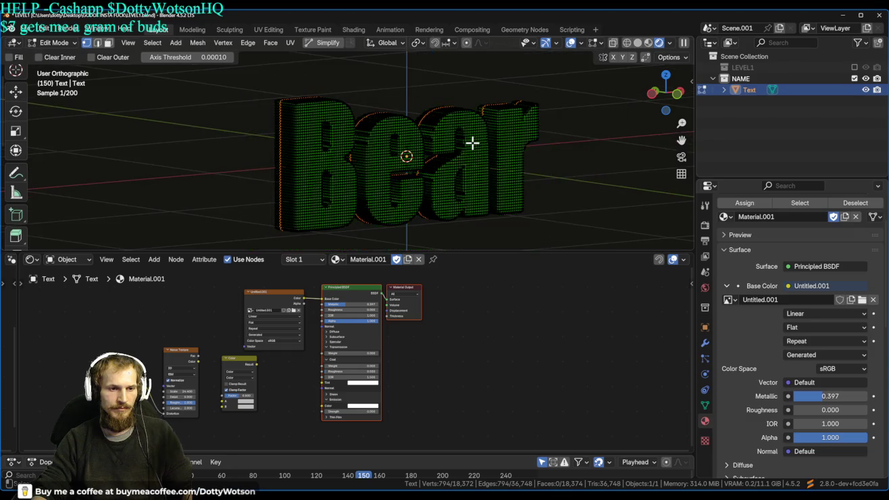
pyautogui.moveTo(473, 143)
pyautogui.mouseDown()
pyautogui.moveTo(340, 103)
pyautogui.moveTo(344, 137)
pyautogui.mouseUp()
pyautogui.moveTo(408, 154)
pyautogui.mouseDown()
pyautogui.moveTo(434, 152)
pyautogui.moveTo(435, 141)
pyautogui.mouseUp()
pyautogui.moveTo(364, 138)
pyautogui.mouseDown()
pyautogui.moveTo(324, 99)
pyautogui.moveTo(441, 93)
pyautogui.mouseUp()
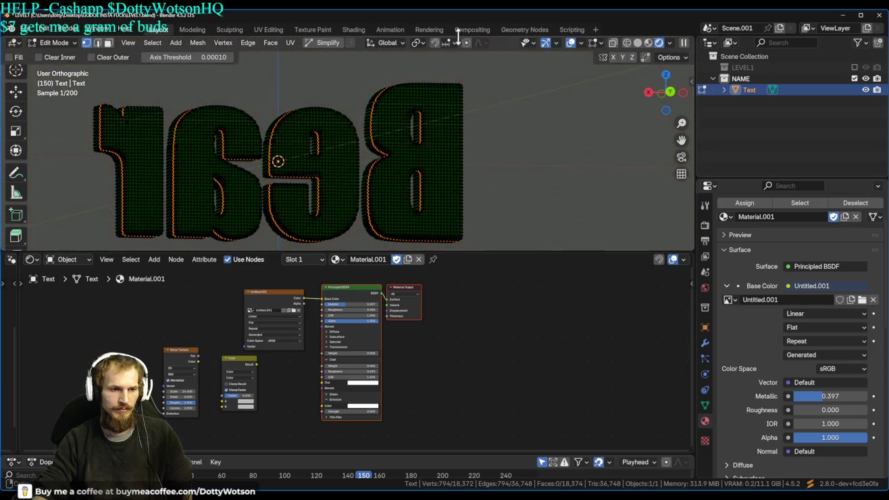
# - Inspect the new cut loop from the back and from an edge-on side view
pyautogui.scroll(5, 396, 75)
pyautogui.moveTo(396, 75)
pyautogui.mouseDown()
pyautogui.moveTo(252, 118)
pyautogui.moveTo(560, 133)
pyautogui.moveTo(527, 101)
pyautogui.moveTo(238, 139)
pyautogui.moveTo(285, 135)
pyautogui.mouseUp()
pyautogui.press('ctrl+KP_1')
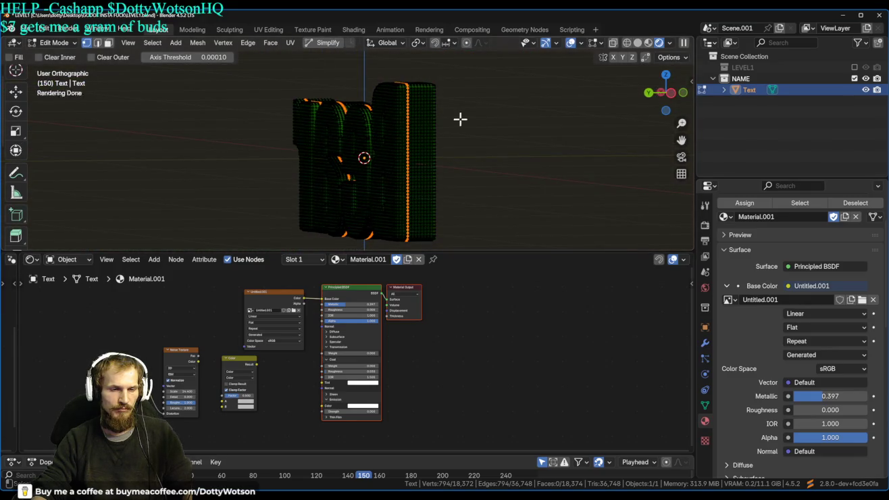
pyautogui.moveTo(459, 118); pyautogui.dragTo(347, 167)
pyautogui.moveTo(443, 123)
pyautogui.mouseDown()
pyautogui.moveTo(396, 100)
pyautogui.moveTo(460, 147)
pyautogui.mouseUp()
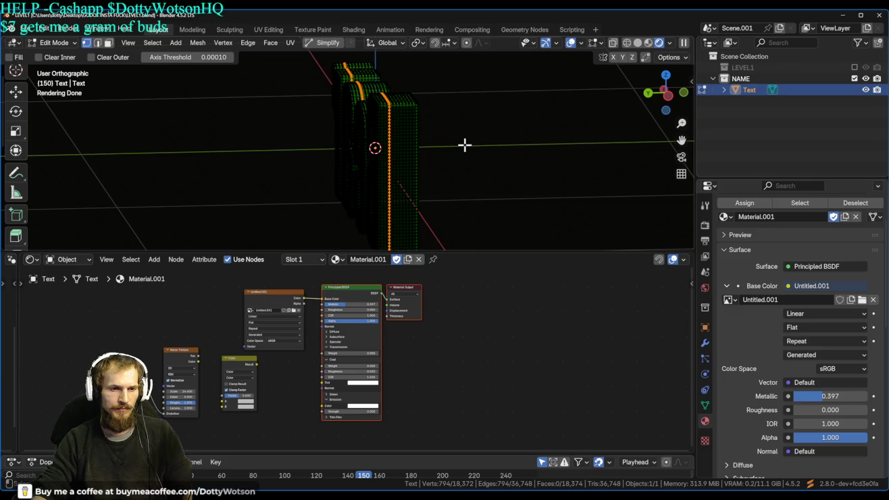
pyautogui.moveTo(465, 145)
pyautogui.mouseDown()
pyautogui.moveTo(474, 135)
pyautogui.moveTo(407, 76)
pyautogui.moveTo(416, 70)
pyautogui.mouseUp()
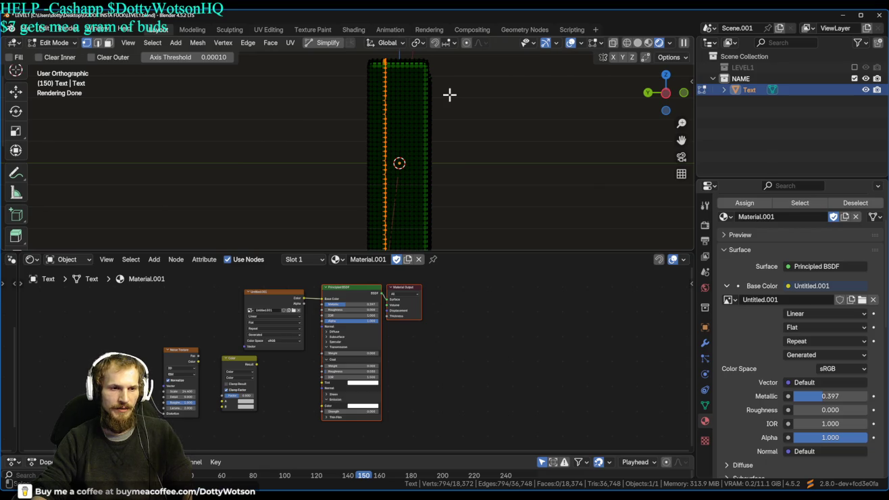
pyautogui.click(154, 43)
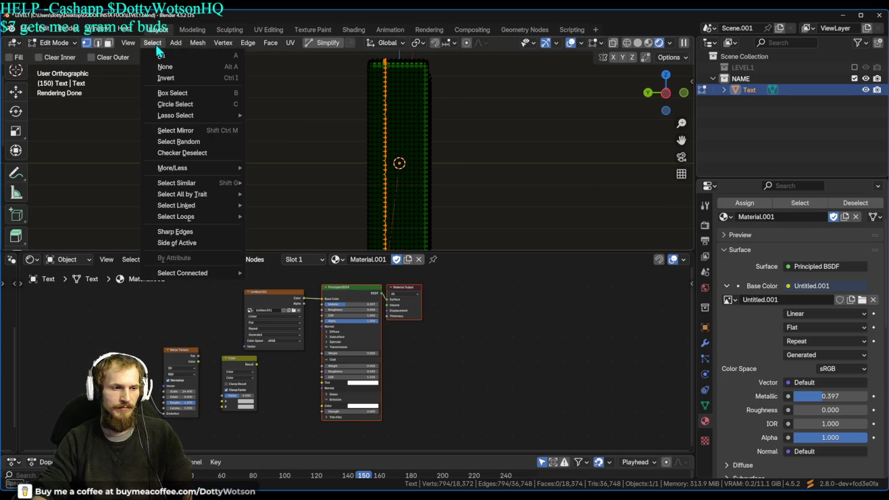
# - Mark the bisect cut loop as a UV seam with Edge > Mark Seam
pyautogui.moveTo(194, 169)
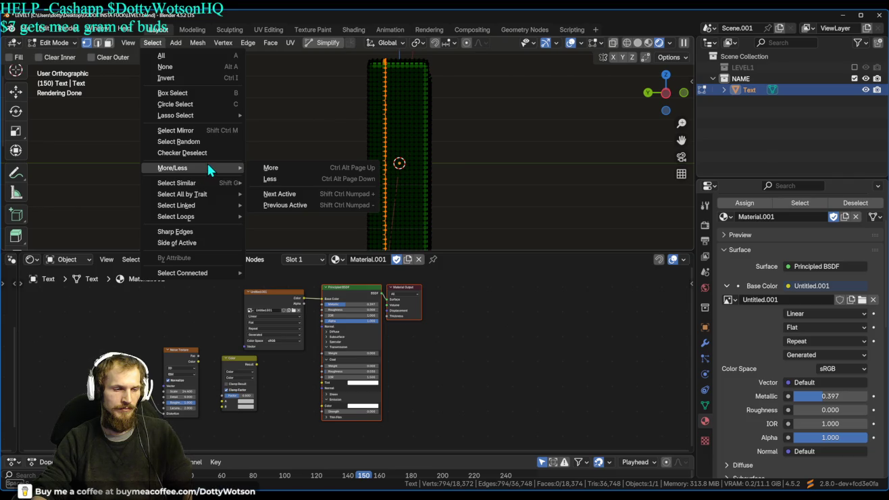
pyautogui.moveTo(204, 214)
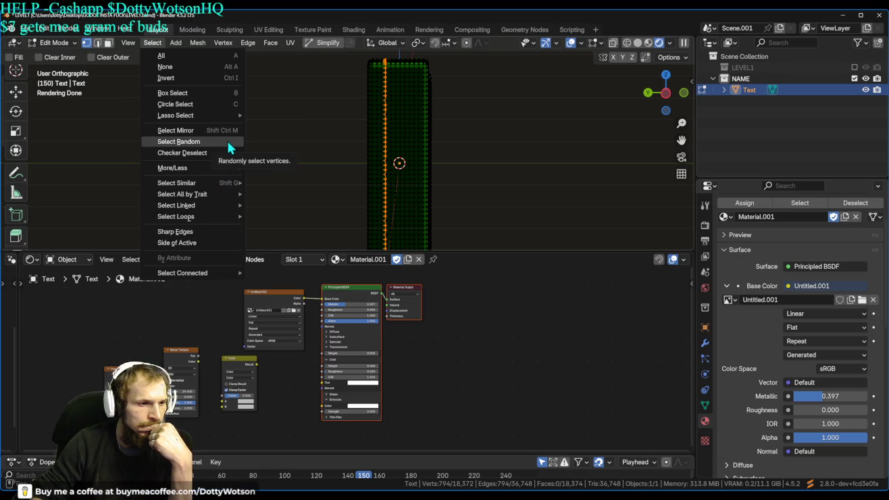
pyautogui.click(213, 89)
pyautogui.scroll(-3, 481, 142)
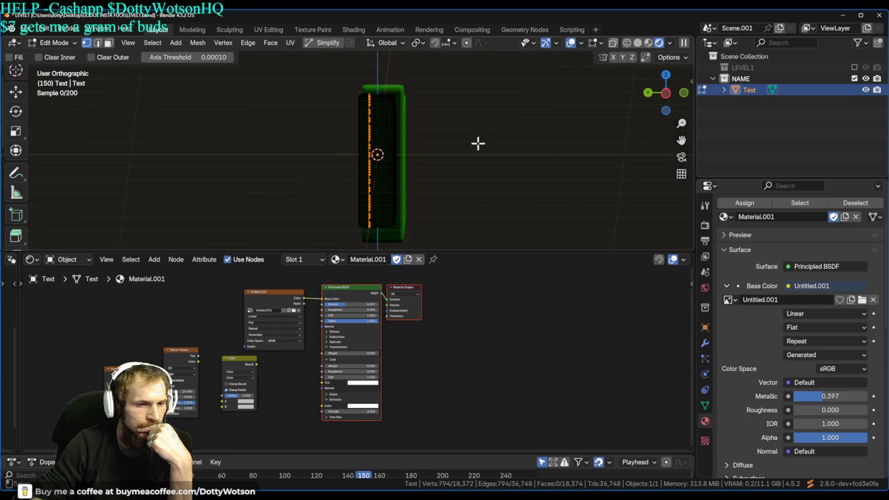
pyautogui.rightClick(430, 140)
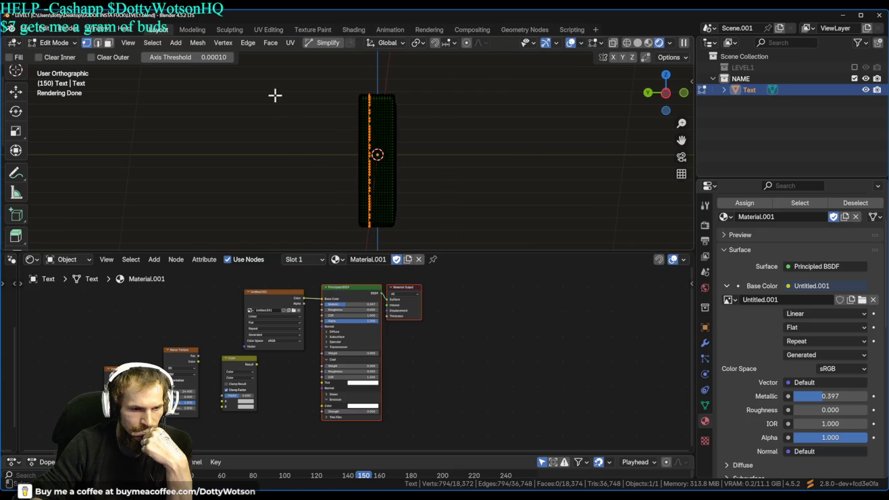
pyautogui.click(223, 43)
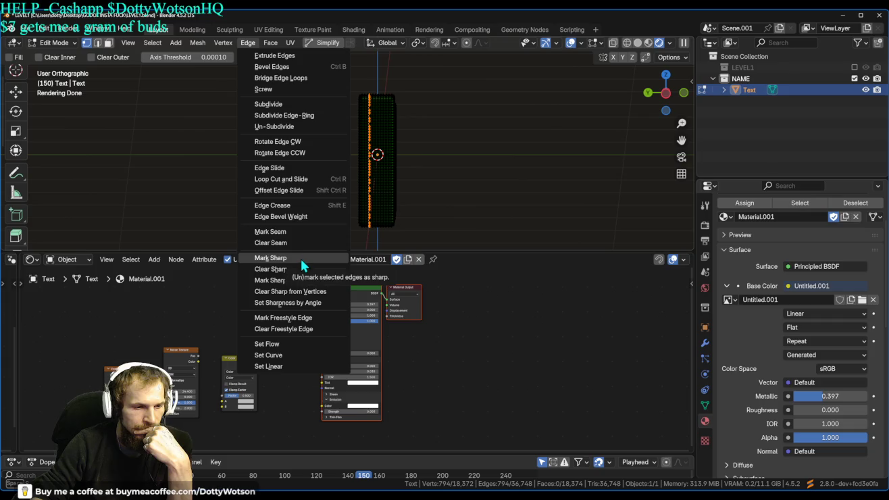
pyautogui.click(309, 231)
pyautogui.moveTo(458, 166); pyautogui.dragTo(118, 137)
pyautogui.scroll(4, 406, 135)
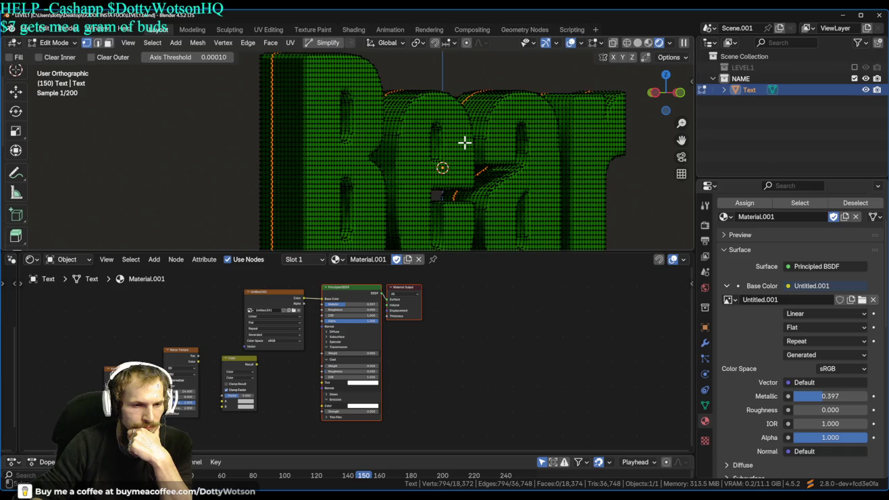
pyautogui.scroll(-5, 361, 123)
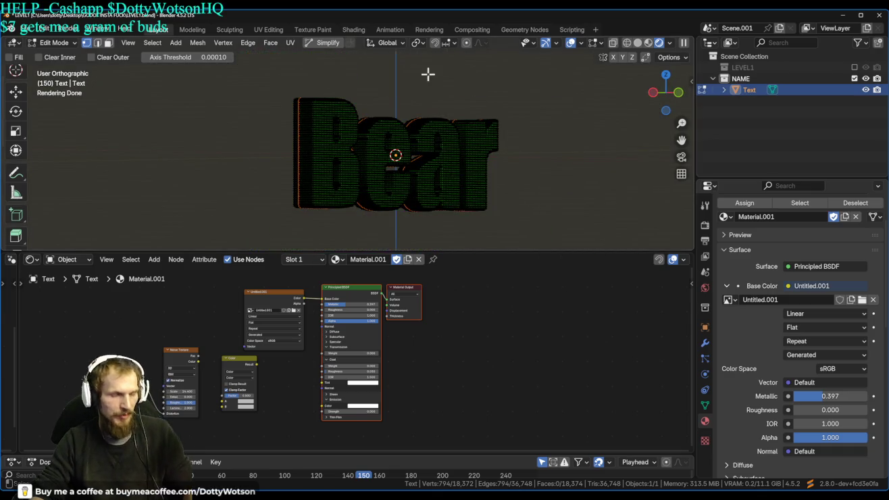
# - Switch to the UV Editing workspace and orbit around the text, leaving nothing selected
pyautogui.click(275, 35)
pyautogui.press('a')
pyautogui.moveTo(599, 198); pyautogui.dragTo(701, 205)
pyautogui.scroll(3, 550, 229)
pyautogui.scroll(-3, 628, 144)
pyautogui.hotkey('alt', 'a')
pyautogui.moveTo(516, 190); pyautogui.dragTo(667, 379)
pyautogui.scroll(5, 666, 379)
pyautogui.moveTo(608, 318)
pyautogui.mouseDown()
pyautogui.moveTo(534, 274)
pyautogui.moveTo(595, 261)
pyautogui.moveTo(632, 284)
pyautogui.moveTo(481, 193)
pyautogui.moveTo(520, 221)
pyautogui.mouseUp()
pyautogui.scroll(-4, 597, 260)
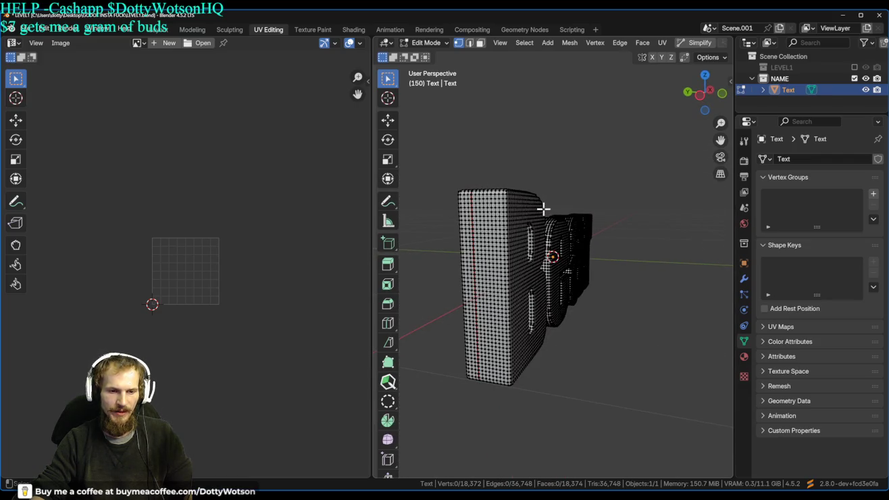
# - Select all and Smart UV Project the Bear mesh with a 66° angle limit and Scaled margin
pyautogui.press('a')
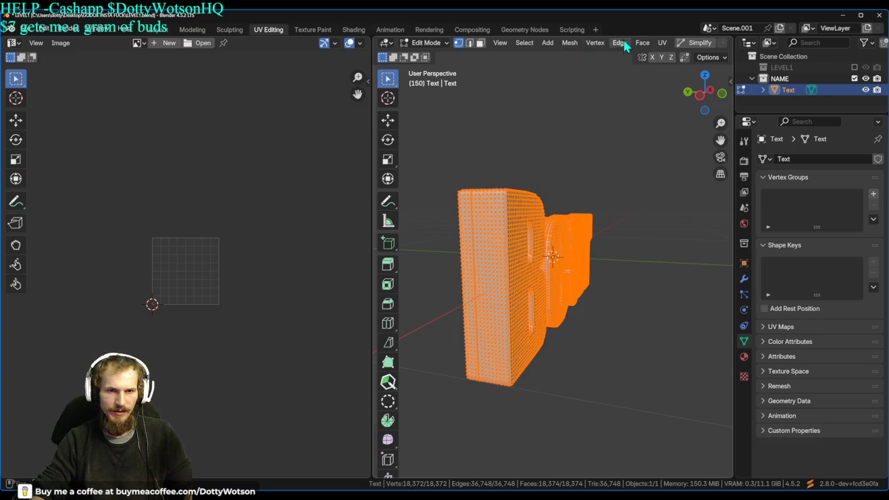
pyautogui.click(662, 44)
pyautogui.click(680, 95)
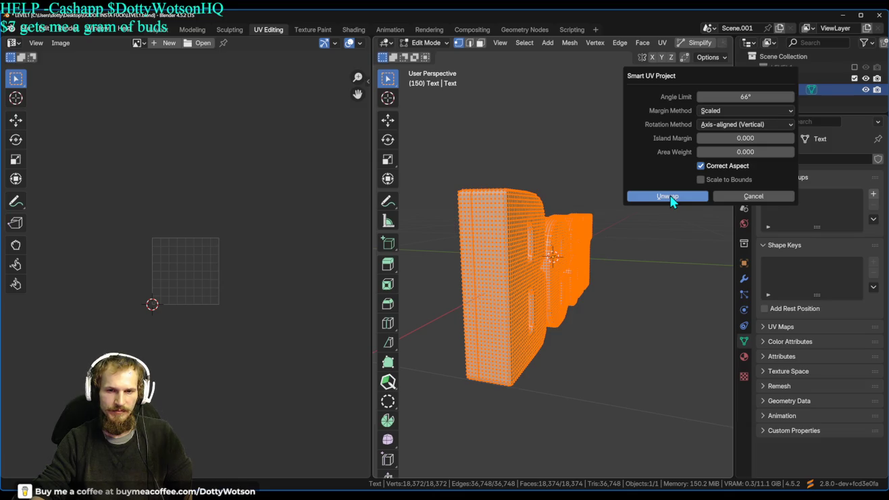
pyautogui.click(777, 111)
pyautogui.click(777, 122)
pyautogui.click(724, 126)
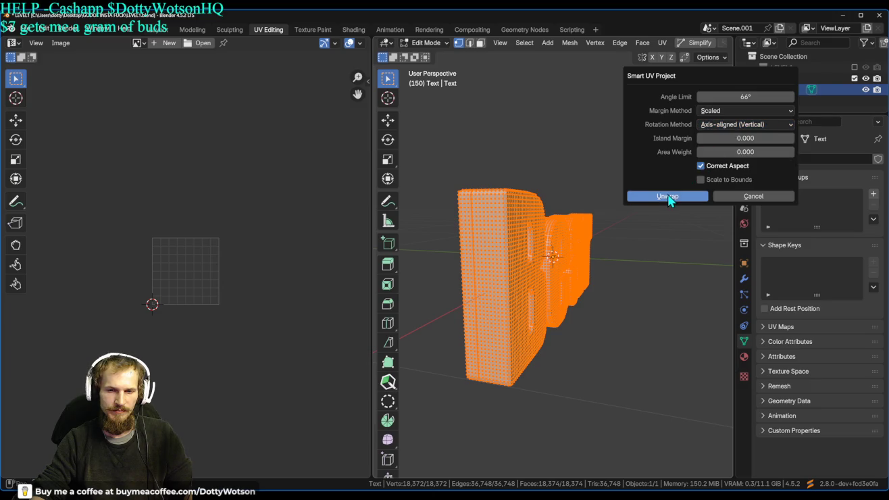
pyautogui.click(668, 197)
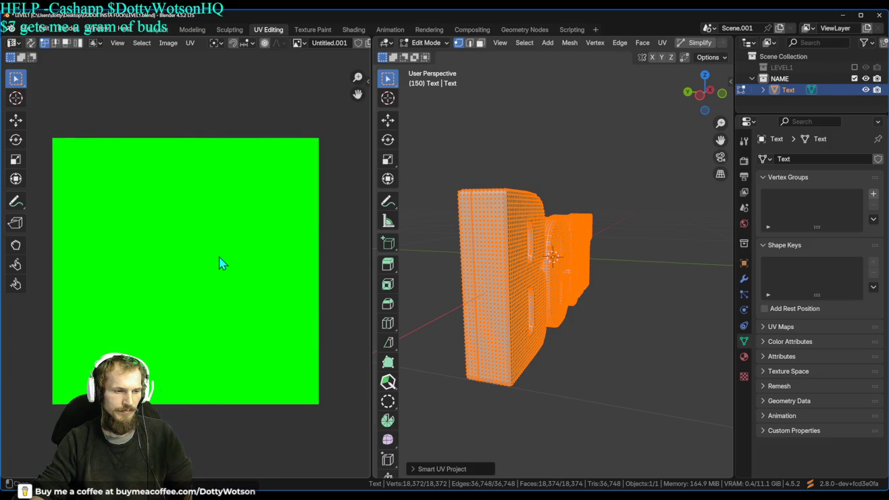
# - Deselect the UV islands and zoom and pan around the unwrapped layout
pyautogui.click(220, 263)
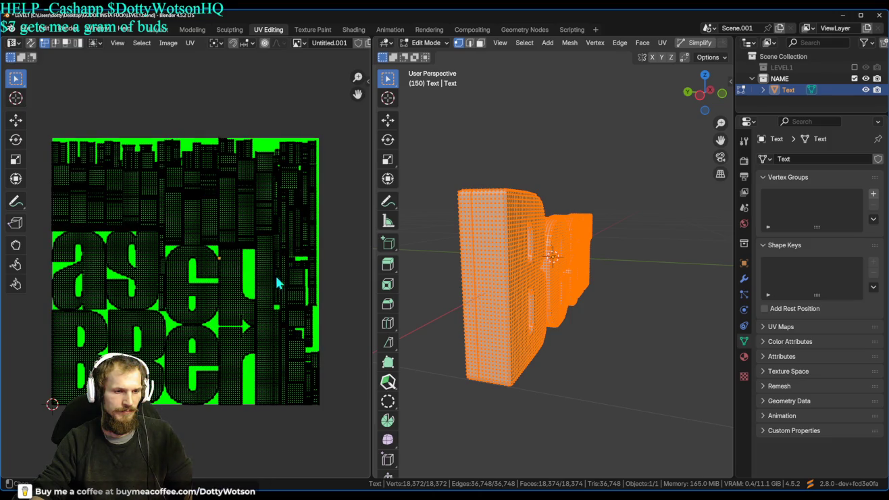
pyautogui.scroll(4, 277, 284)
pyautogui.scroll(-3, 264, 255)
pyautogui.scroll(2, 250, 236)
pyautogui.moveTo(239, 223); pyautogui.dragTo(311, 185)
pyautogui.scroll(4, 235, 316)
pyautogui.scroll(2, 235, 316)
pyautogui.scroll(2, 270, 317)
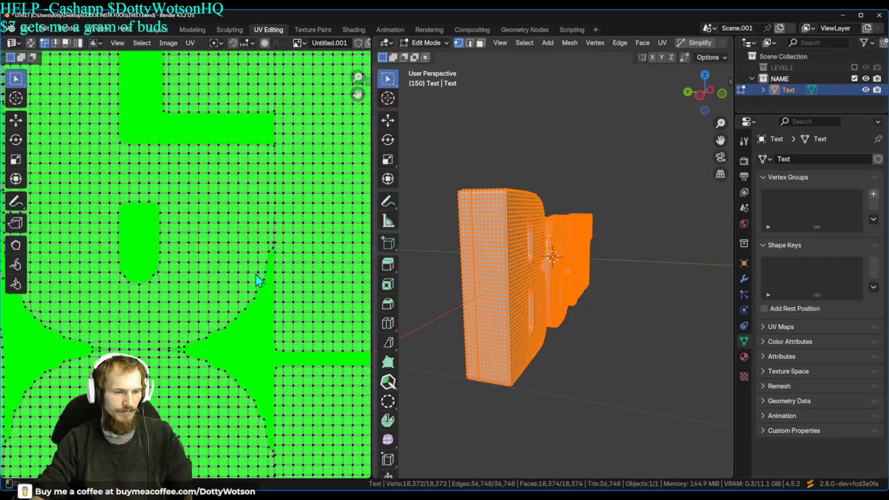
pyautogui.scroll(-7, 277, 243)
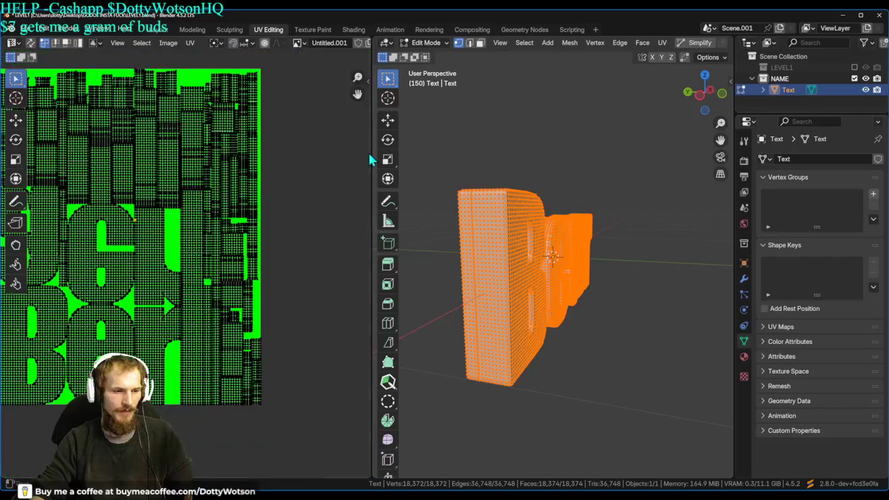
# - In Texture Paint, set Viewport Denoise Passes to Albedo and Normal
pyautogui.click(313, 29)
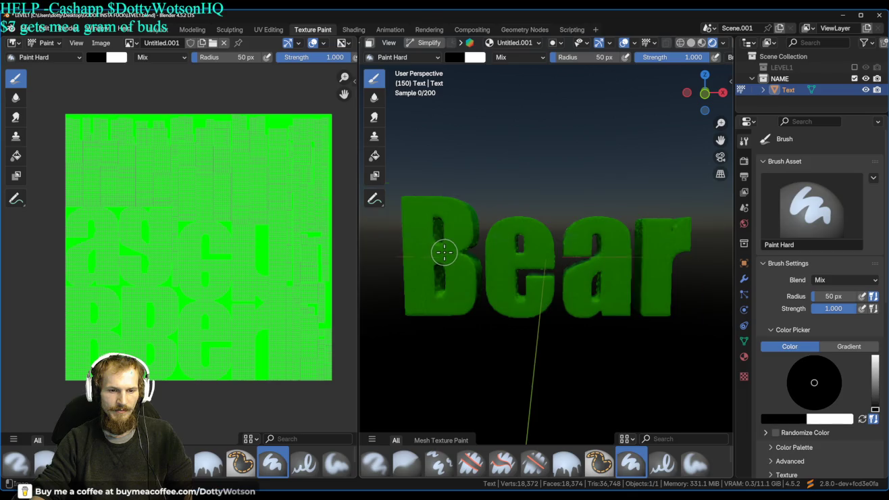
pyautogui.scroll(4, 444, 252)
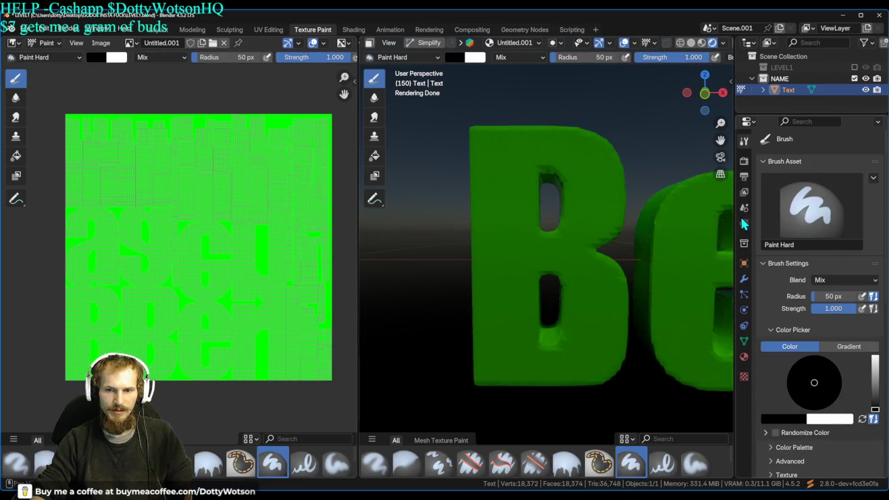
pyautogui.click(745, 161)
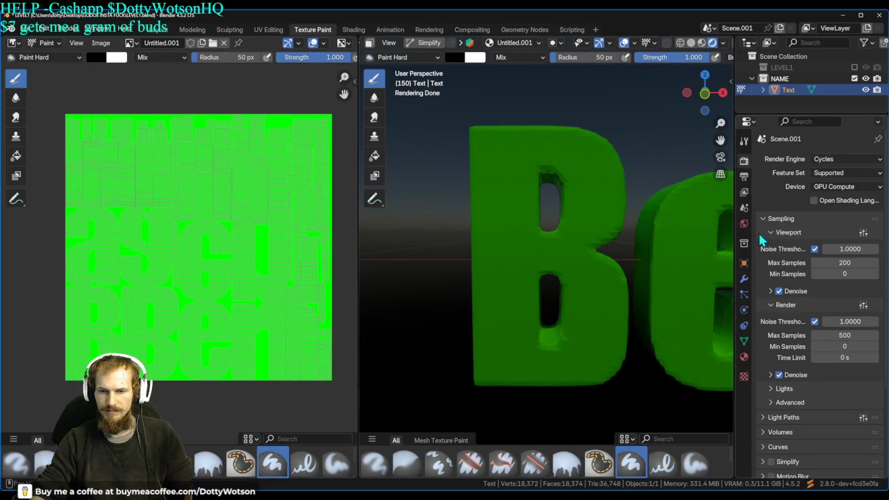
pyautogui.click(770, 290)
pyautogui.click(838, 320)
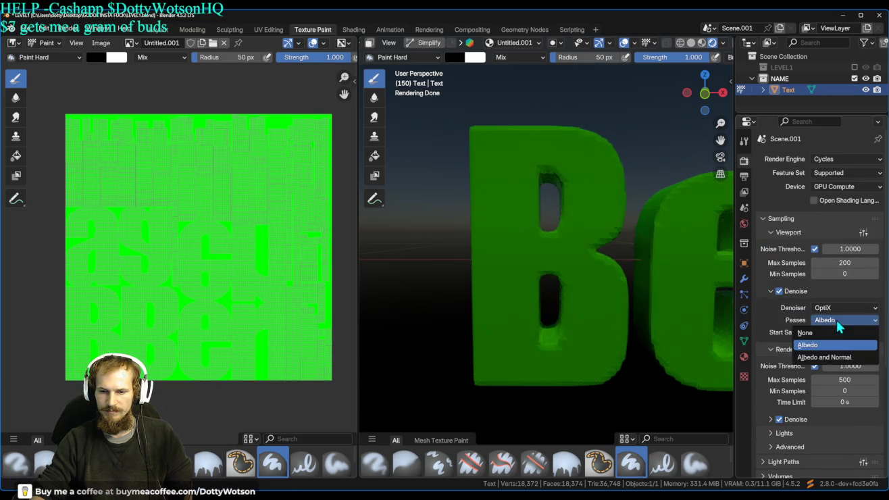
pyautogui.click(830, 360)
# - In Material Preview, paint black strokes along the top edge and across the B
pyautogui.moveTo(563, 235)
pyautogui.mouseDown()
pyautogui.moveTo(379, 302)
pyautogui.moveTo(706, 219)
pyautogui.mouseUp()
pyautogui.click(701, 42)
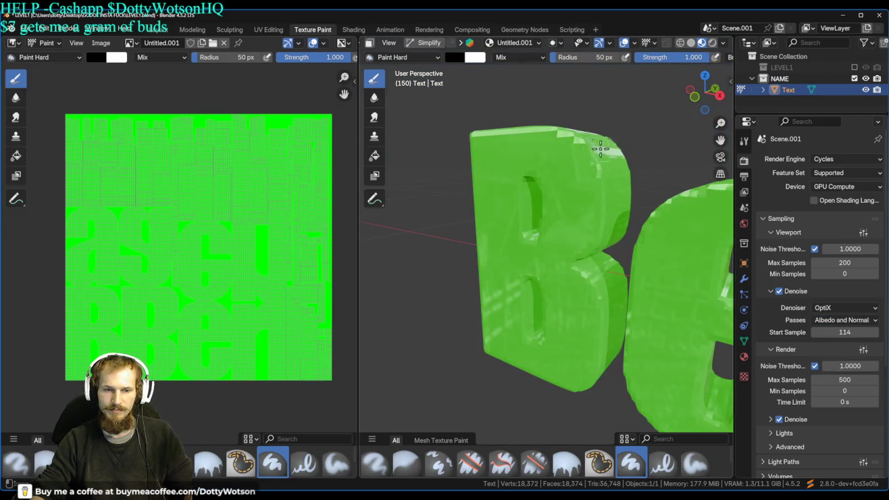
pyautogui.moveTo(558, 252); pyautogui.dragTo(591, 200)
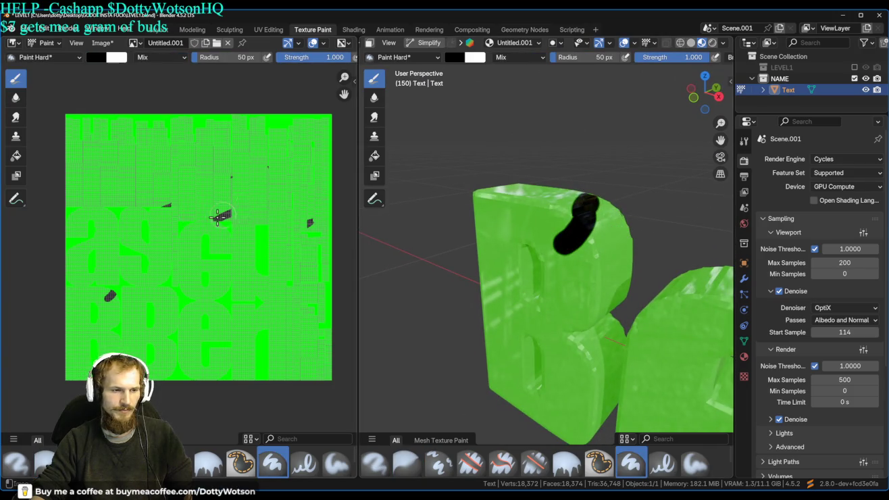
pyautogui.moveTo(585, 252)
pyautogui.mouseDown()
pyautogui.moveTo(579, 416)
pyautogui.moveTo(484, 324)
pyautogui.mouseUp()
pyautogui.moveTo(528, 213)
pyautogui.mouseDown()
pyautogui.moveTo(574, 192)
pyautogui.moveTo(473, 230)
pyautogui.mouseUp()
pyautogui.moveTo(473, 231)
pyautogui.mouseDown()
pyautogui.moveTo(693, 237)
pyautogui.moveTo(693, 196)
pyautogui.moveTo(493, 233)
pyautogui.mouseUp()
pyautogui.moveTo(620, 230)
pyautogui.mouseDown()
pyautogui.moveTo(518, 353)
pyautogui.moveTo(543, 282)
pyautogui.moveTo(571, 377)
pyautogui.moveTo(595, 366)
pyautogui.moveTo(588, 283)
pyautogui.moveTo(575, 297)
pyautogui.moveTo(518, 251)
pyautogui.moveTo(565, 218)
pyautogui.moveTo(565, 204)
pyautogui.moveTo(531, 254)
pyautogui.moveTo(503, 252)
pyautogui.moveTo(548, 248)
pyautogui.moveTo(531, 289)
pyautogui.moveTo(569, 282)
pyautogui.mouseUp()
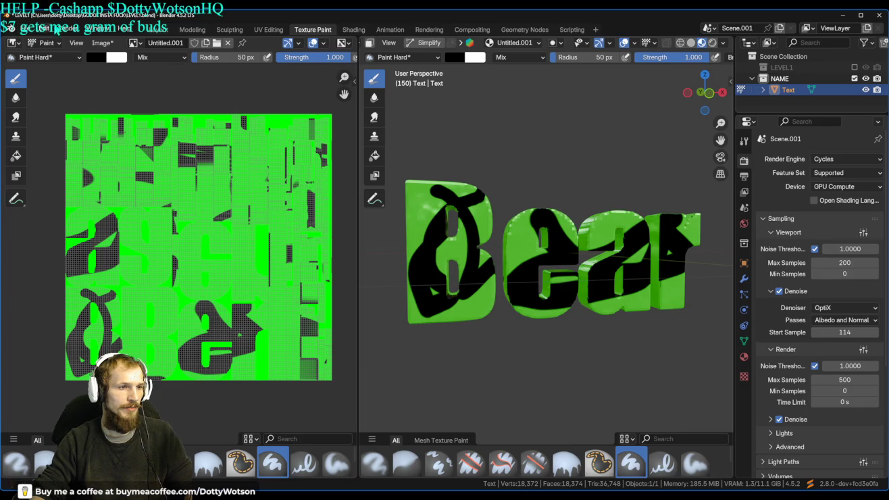
# - Save the painted texture image and the LEVEL1.blend file
pyautogui.click(101, 43)
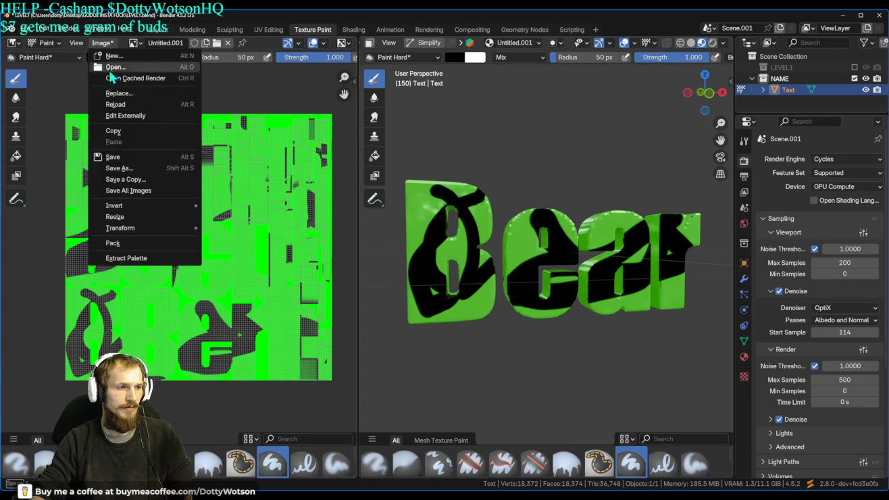
pyautogui.click(133, 162)
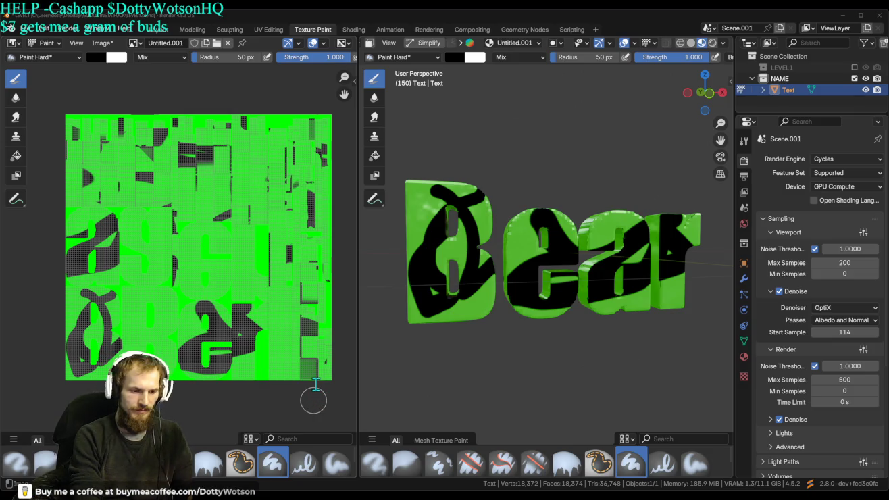
pyautogui.hotkey('alt', 's')
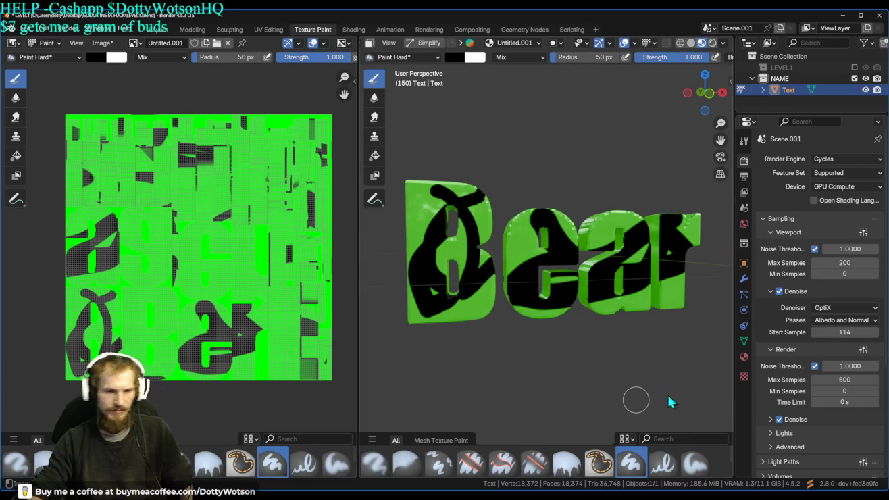
pyautogui.click(21, 31)
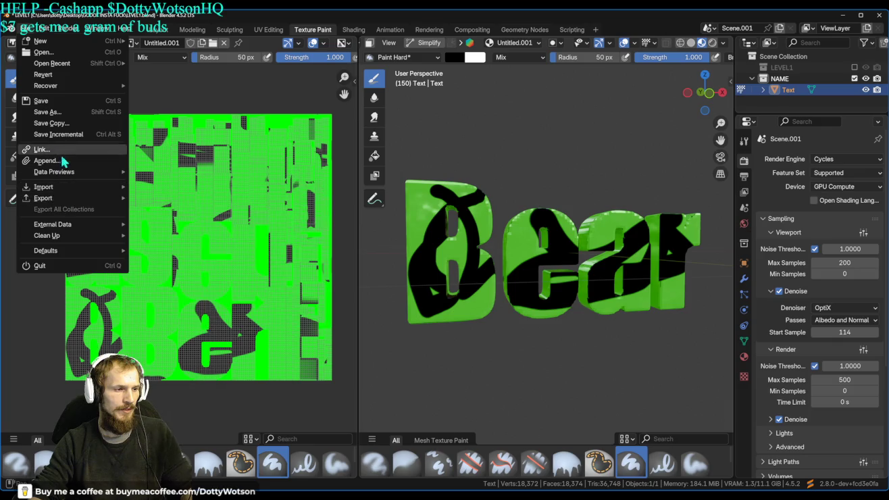
pyautogui.click(58, 101)
# - Export the Bear model as BEAR3.glb in glTF 2.0 format and return to Object Mode
pyautogui.click(32, 32)
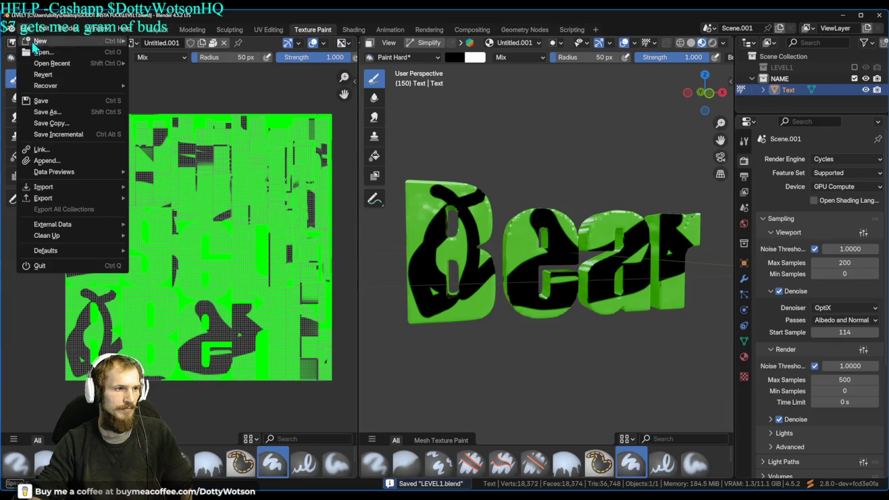
pyautogui.moveTo(66, 198)
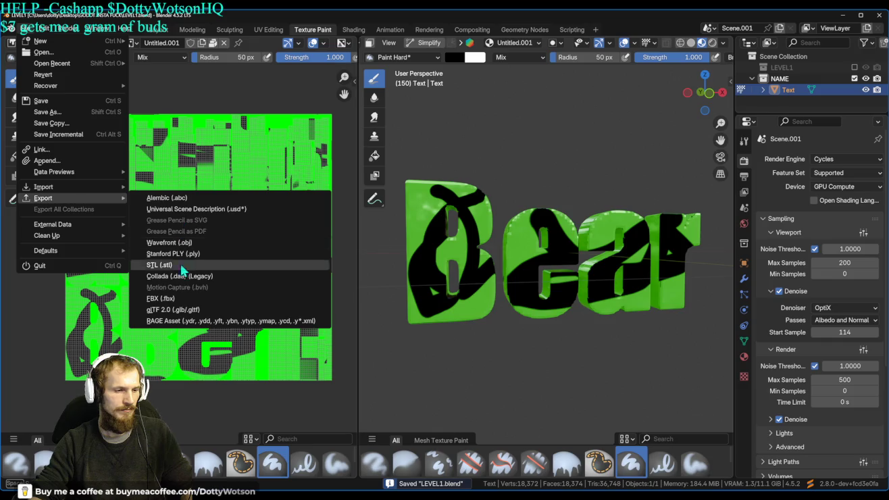
pyautogui.click(185, 308)
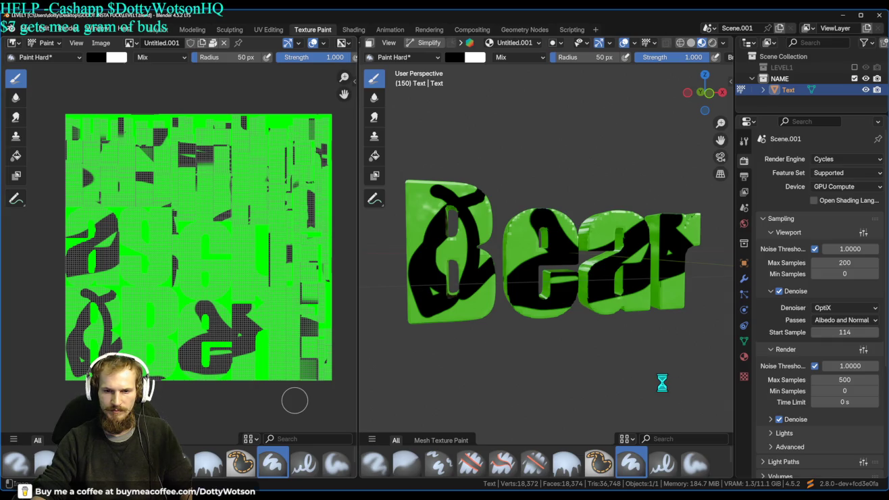
pyautogui.hotkey('ctrl', 'Tab')
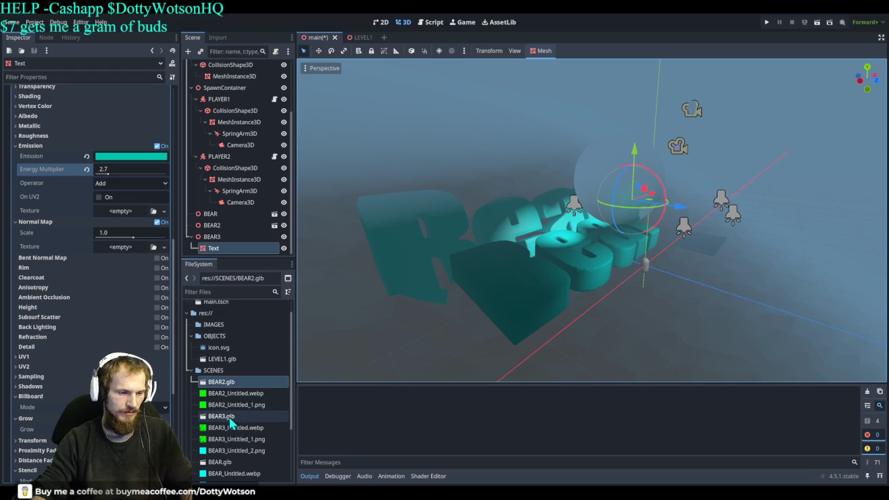
# - Place BEAR3.glb in the main scene and scale it uniformly to 35.95
pyautogui.moveTo(224, 420)
pyautogui.mouseDown()
pyautogui.moveTo(507, 298)
pyautogui.moveTo(554, 266)
pyautogui.mouseUp()
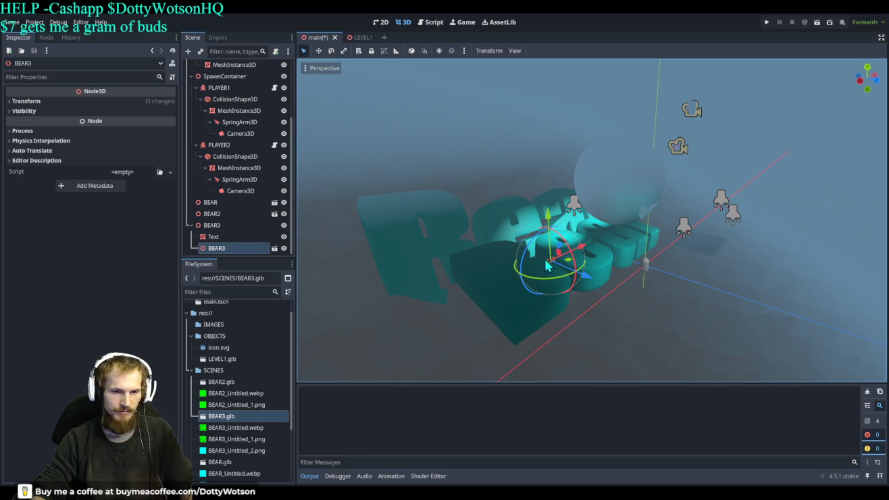
pyautogui.press('r')
pyautogui.press('Escape')
pyautogui.moveTo(546, 218)
pyautogui.mouseDown()
pyautogui.moveTo(493, 89)
pyautogui.moveTo(710, 166)
pyautogui.moveTo(539, 214)
pyautogui.mouseUp()
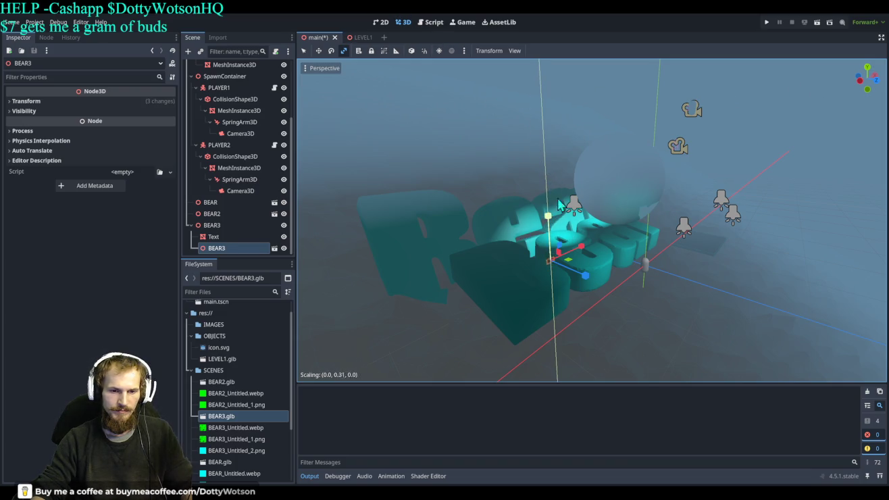
pyautogui.press('Escape')
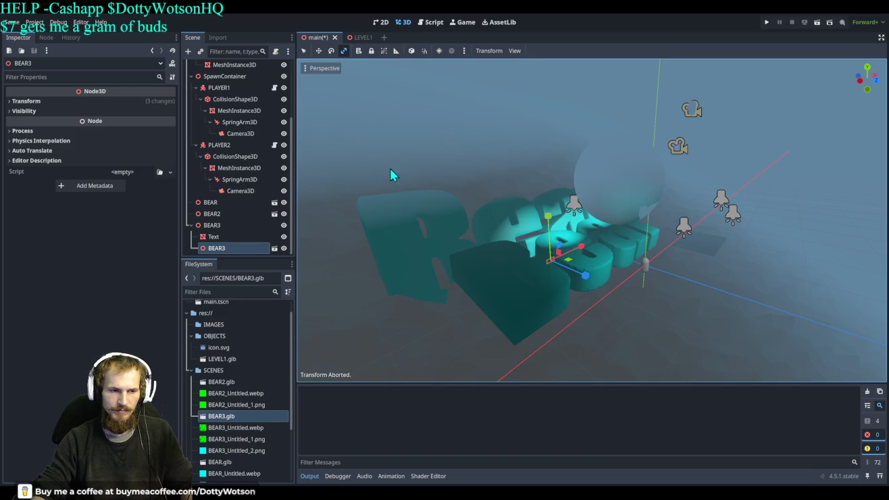
pyautogui.click(26, 101)
pyautogui.moveTo(34, 174)
pyautogui.mouseDown()
pyautogui.moveTo(74, 174)
pyautogui.moveTo(51, 174)
pyautogui.mouseUp()
pyautogui.moveTo(550, 207)
pyautogui.mouseDown()
pyautogui.moveTo(586, 174)
pyautogui.moveTo(571, 108)
pyautogui.moveTo(570, 136)
pyautogui.moveTo(556, 108)
pyautogui.mouseUp()
pyautogui.press('Escape')
# - Raise the bear, tilt it around X, and add a LightmapGI node under it
pyautogui.press('q')
pyautogui.moveTo(592, 149)
pyautogui.mouseDown()
pyautogui.moveTo(584, 159)
pyautogui.moveTo(587, 146)
pyautogui.mouseUp()
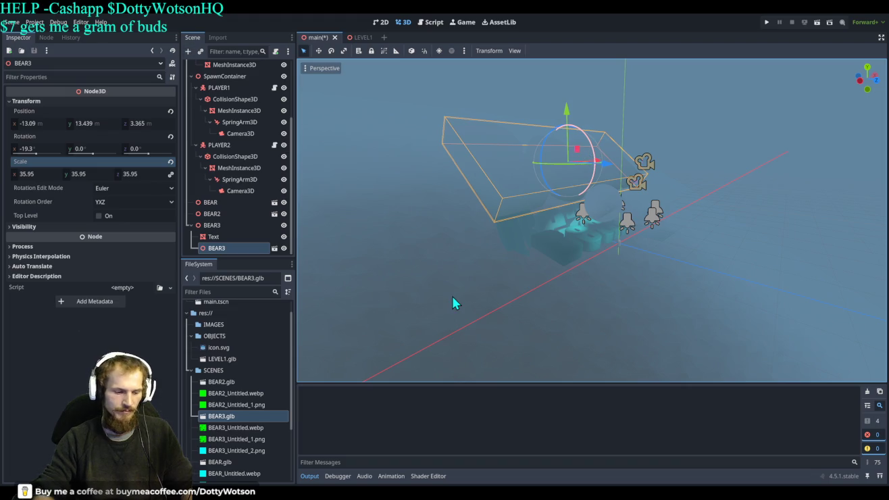
pyautogui.hotkey('ctrl', 'v')
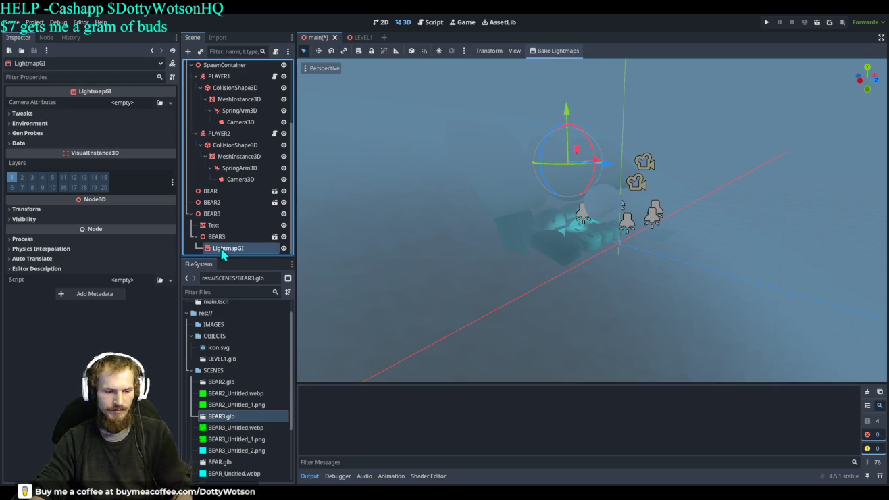
# - Remove the LightmapGI, restore the DirectionalLight3D, raise it and set its energy to 16
pyautogui.hotkey('ctrl', 'z')
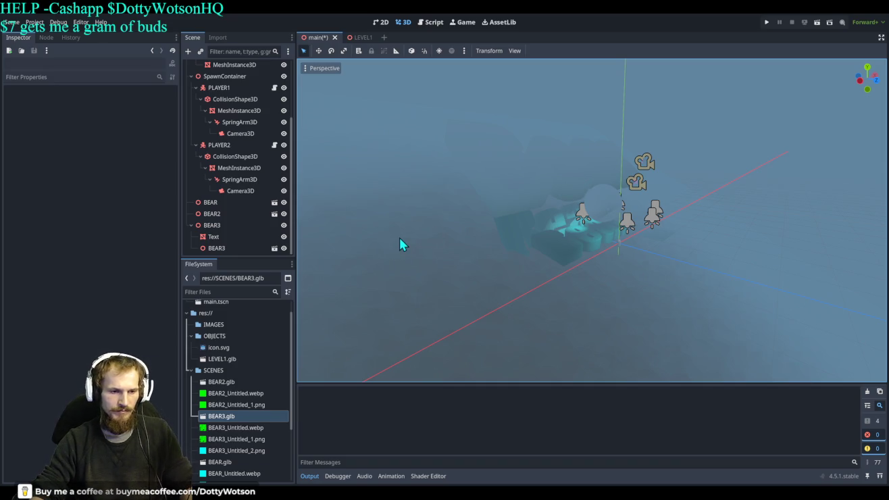
pyautogui.hotkey('ctrl', 'z')
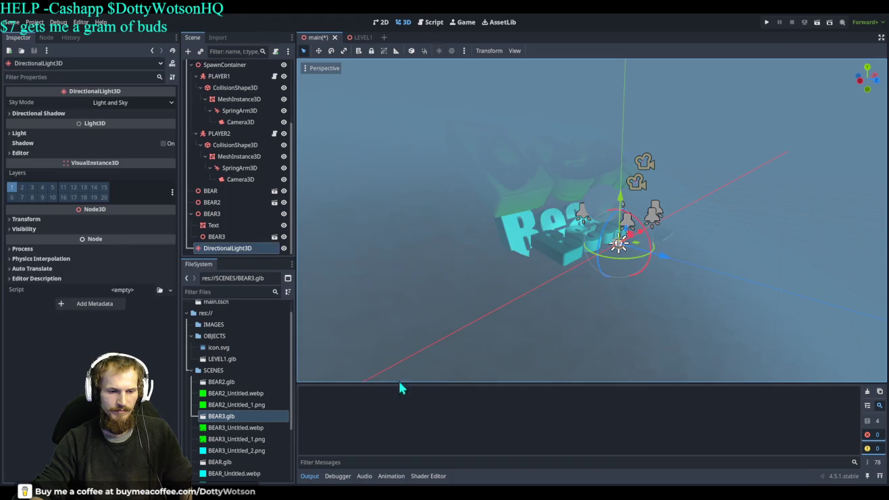
pyautogui.moveTo(620, 202); pyautogui.dragTo(622, 83)
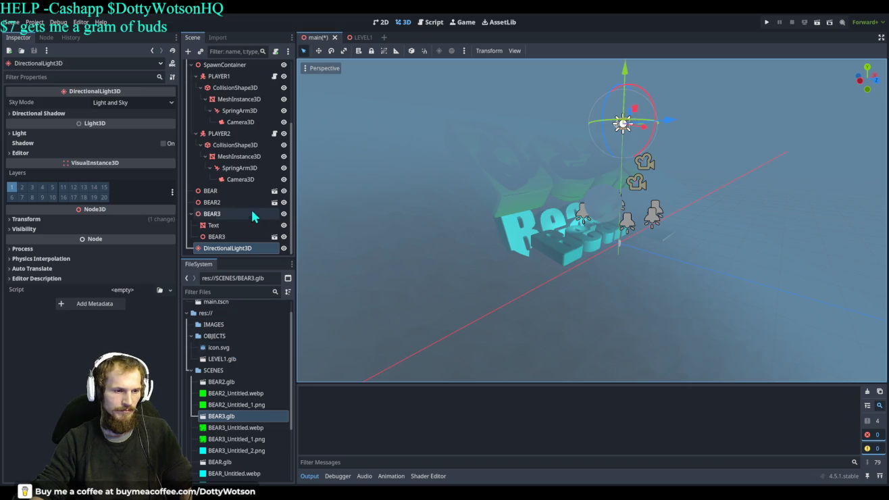
pyautogui.click(31, 134)
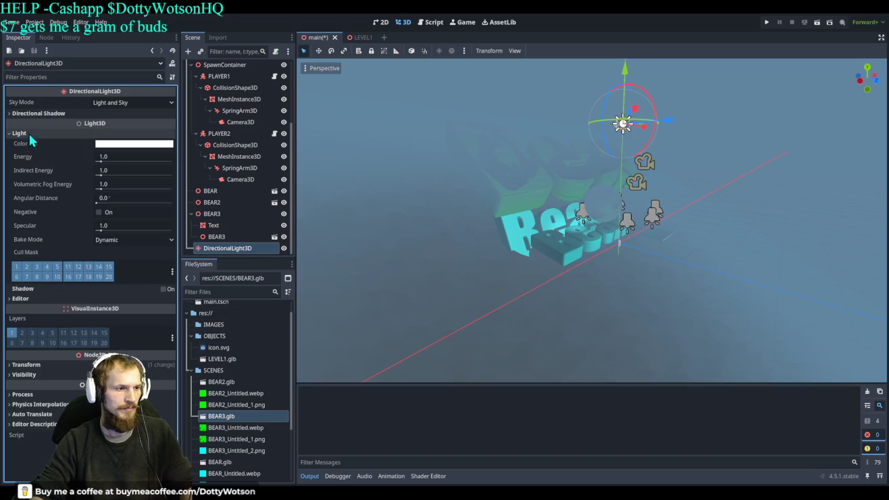
pyautogui.moveTo(111, 160)
pyautogui.mouseDown()
pyautogui.moveTo(103, 162)
pyautogui.moveTo(178, 169)
pyautogui.mouseUp()
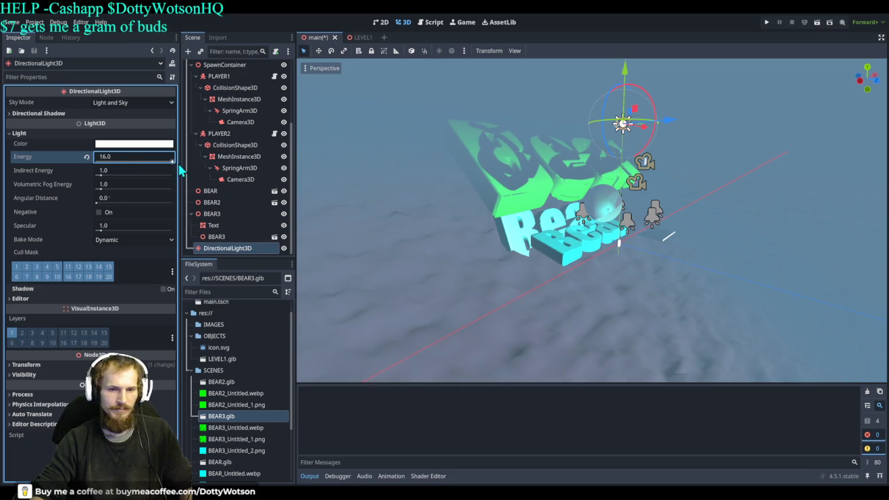
# - Lift the directional light higher and rotate BEAR3 to 14.3°, 44.2°, 22.8°
pyautogui.press('f')
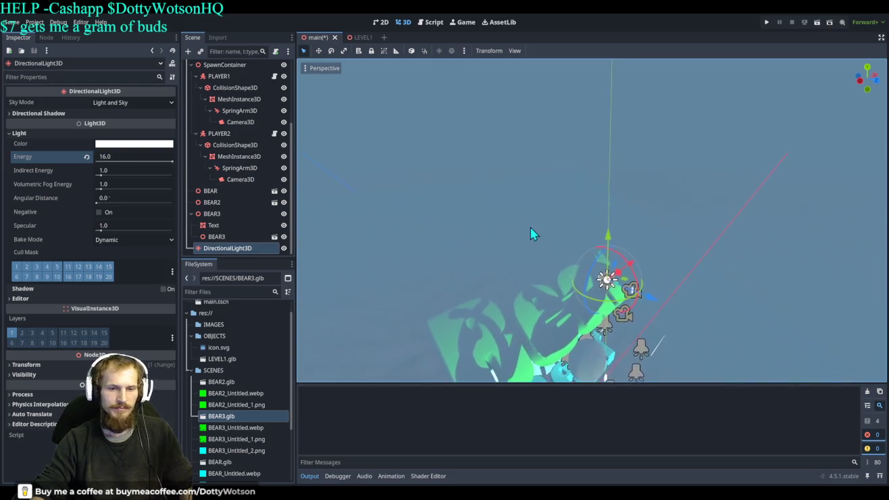
pyautogui.moveTo(608, 203)
pyautogui.mouseDown()
pyautogui.moveTo(629, 185)
pyautogui.moveTo(626, 137)
pyautogui.mouseUp()
pyautogui.moveTo(621, 218)
pyautogui.mouseDown()
pyautogui.moveTo(617, 248)
pyautogui.moveTo(595, 182)
pyautogui.moveTo(579, 169)
pyautogui.moveTo(587, 295)
pyautogui.moveTo(631, 258)
pyautogui.moveTo(616, 210)
pyautogui.moveTo(622, 235)
pyautogui.moveTo(627, 228)
pyautogui.moveTo(586, 160)
pyautogui.moveTo(597, 148)
pyautogui.moveTo(594, 132)
pyautogui.moveTo(595, 153)
pyautogui.moveTo(487, 168)
pyautogui.mouseUp()
pyautogui.click(585, 158)
# - Move BEAR3 to a new position along X and Y
pyautogui.moveTo(407, 101)
pyautogui.mouseDown()
pyautogui.moveTo(410, 118)
pyautogui.moveTo(400, 49)
pyautogui.mouseUp()
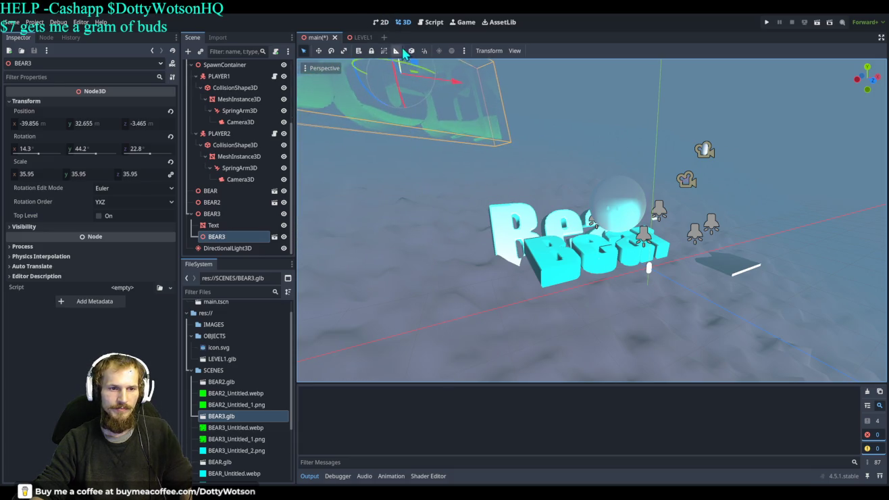
pyautogui.scroll(-5, 510, 179)
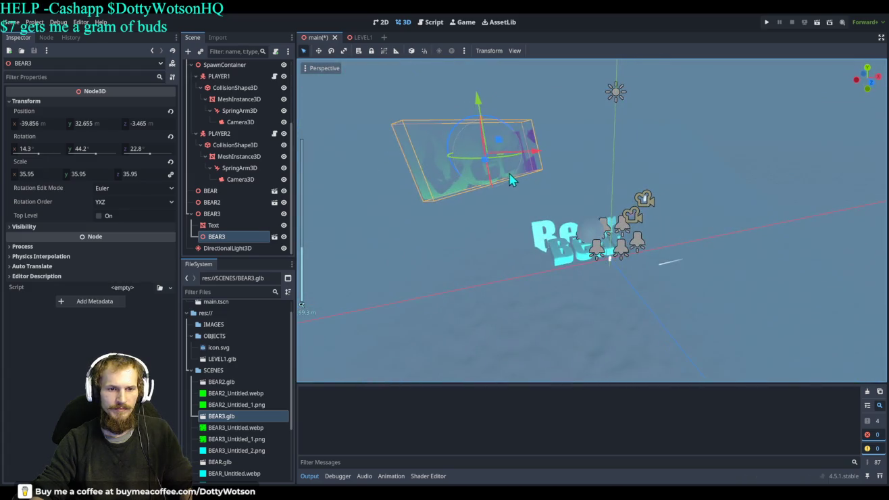
pyautogui.scroll(3, 509, 179)
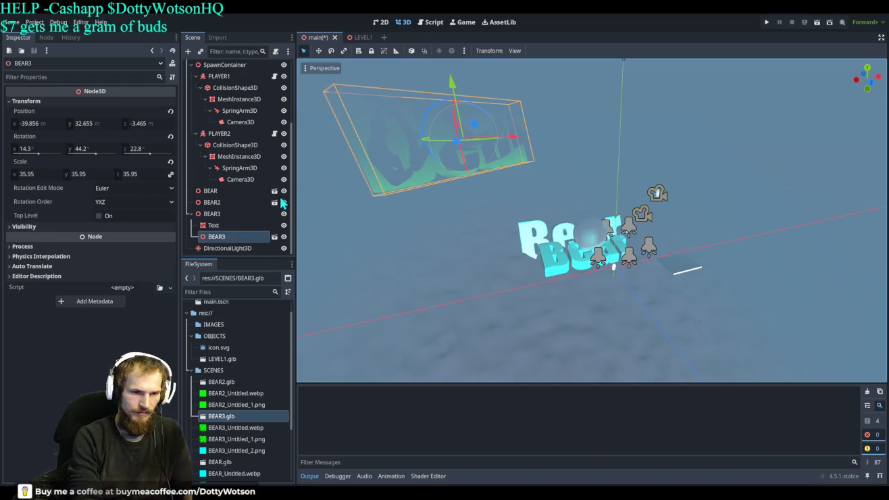
# - Add a RigidBody3D and nest a BEAR3 instance inside it
pyautogui.hotkey('ctrl', 'shift', 'z')
pyautogui.scroll(-1, 279, 213)
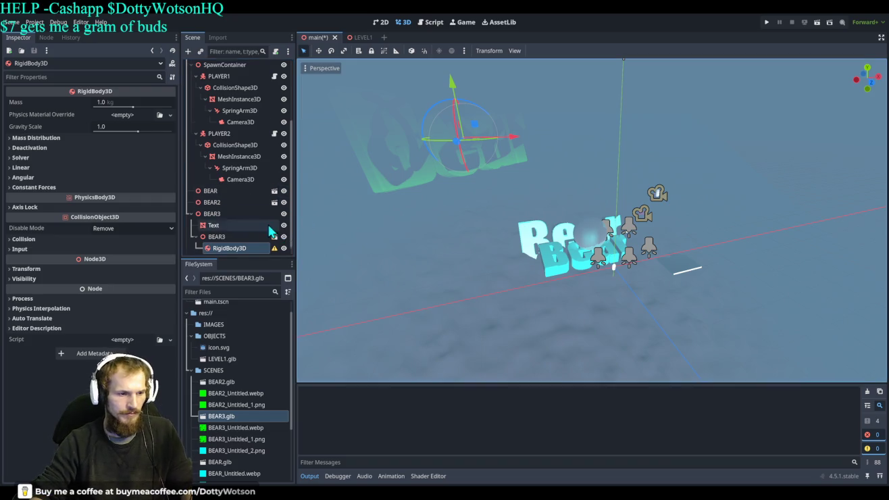
pyautogui.moveTo(218, 231)
pyautogui.mouseDown()
pyautogui.moveTo(223, 58)
pyautogui.moveTo(217, 68)
pyautogui.mouseUp()
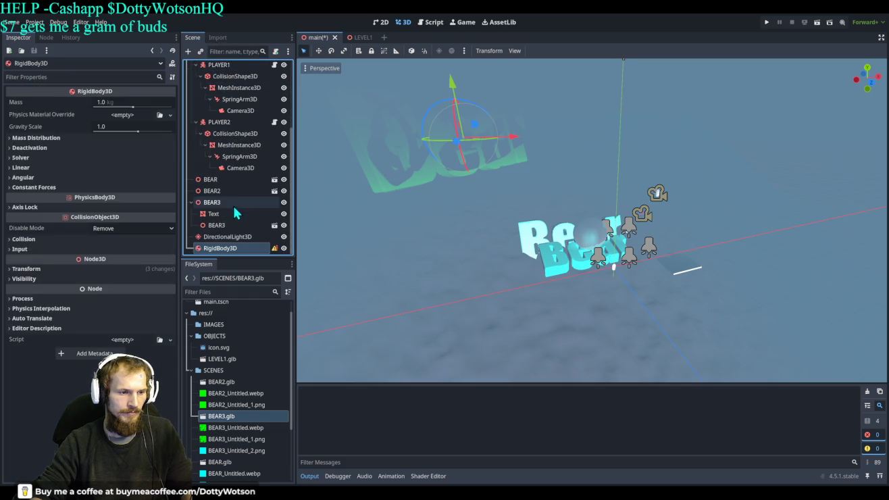
pyautogui.moveTo(220, 228); pyautogui.dragTo(220, 250)
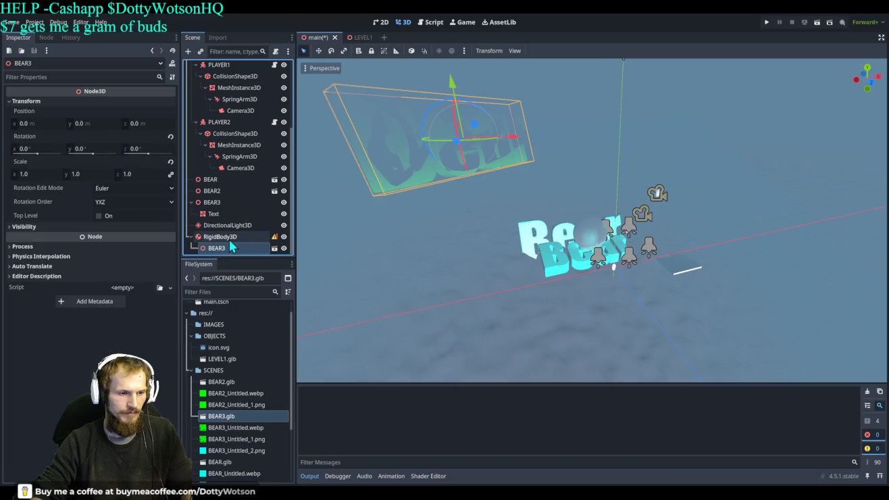
pyautogui.click(216, 215)
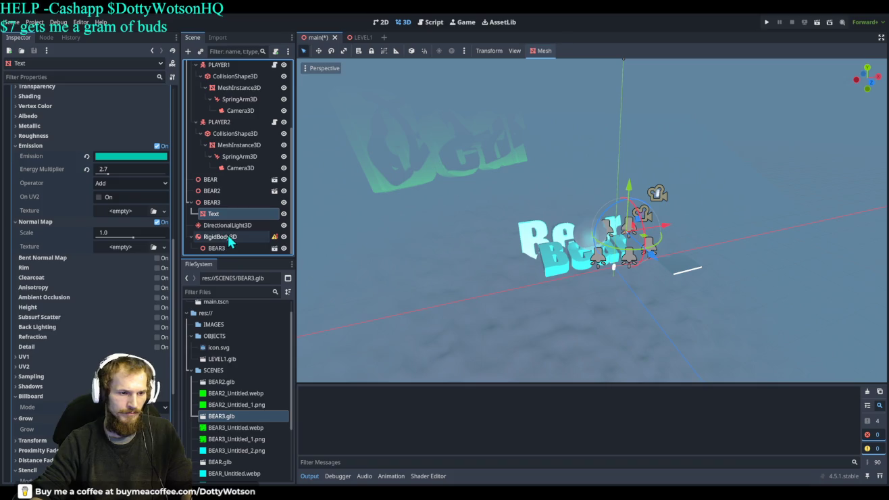
# - Expand the BEAR3 node under the RigidBody3D to reveal its Text mesh child
pyautogui.click(230, 240)
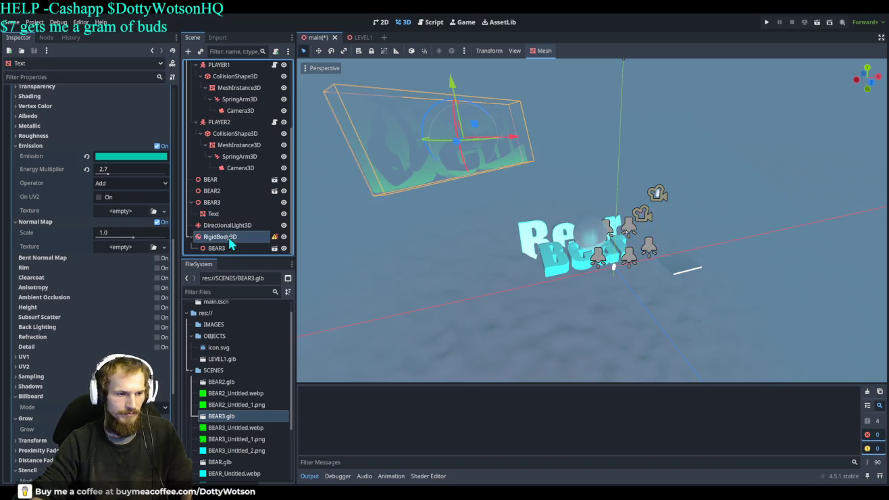
pyautogui.click(218, 250)
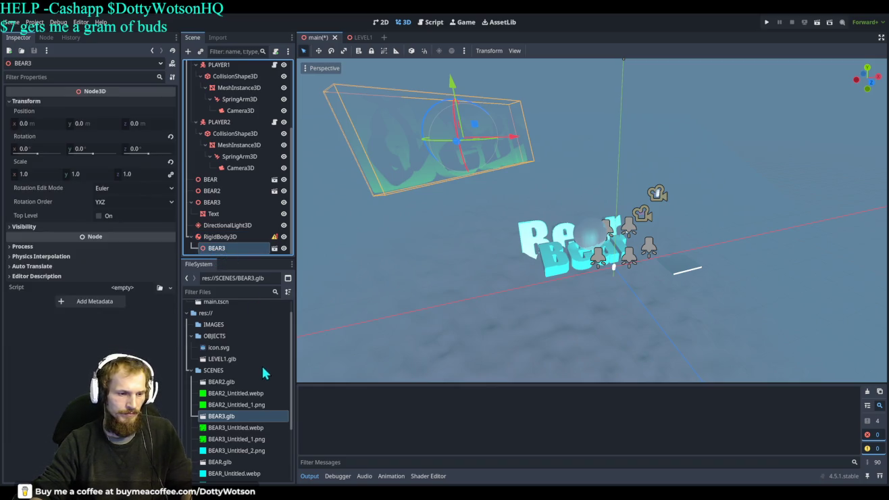
pyautogui.doubleClick(249, 247)
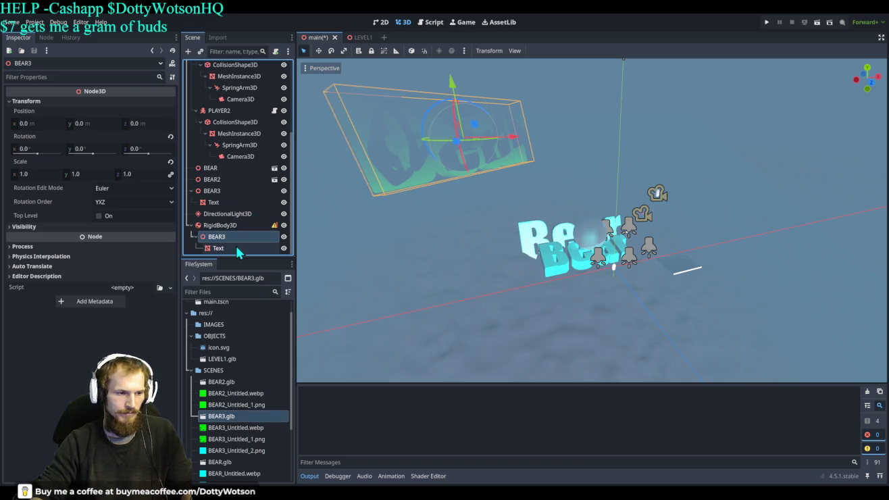
# - Delete the old CollisionShape3D under the RigidBody3D
pyautogui.click(253, 252)
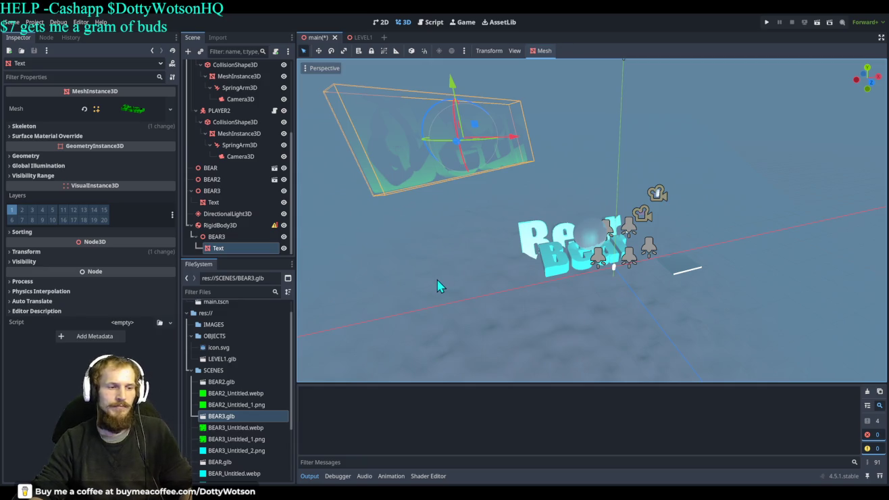
pyautogui.scroll(-2, 244, 240)
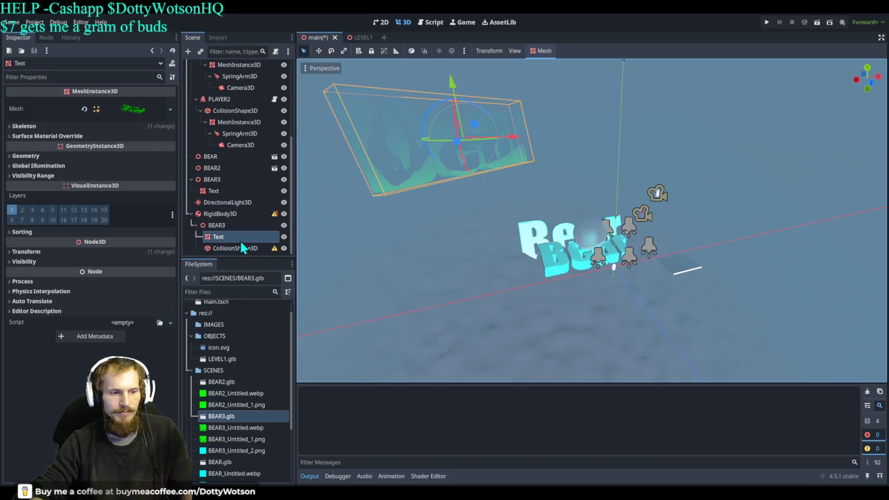
pyautogui.moveTo(237, 250); pyautogui.dragTo(219, 215)
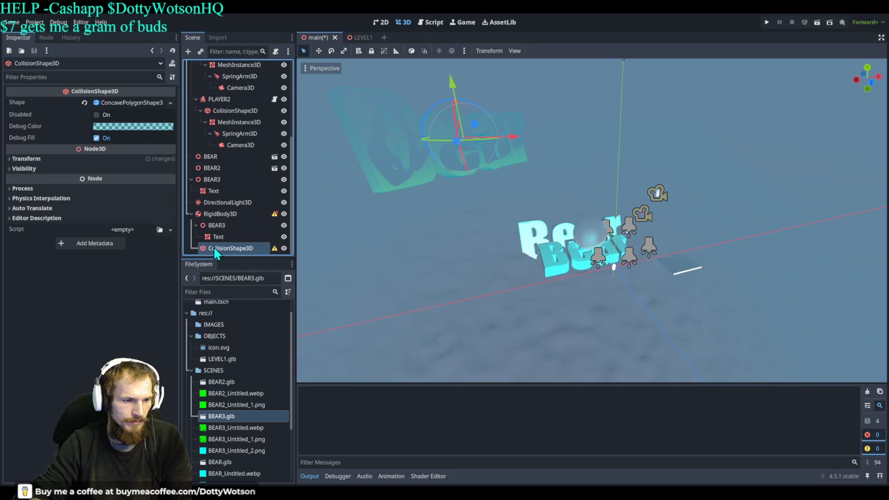
pyautogui.press('Delete')
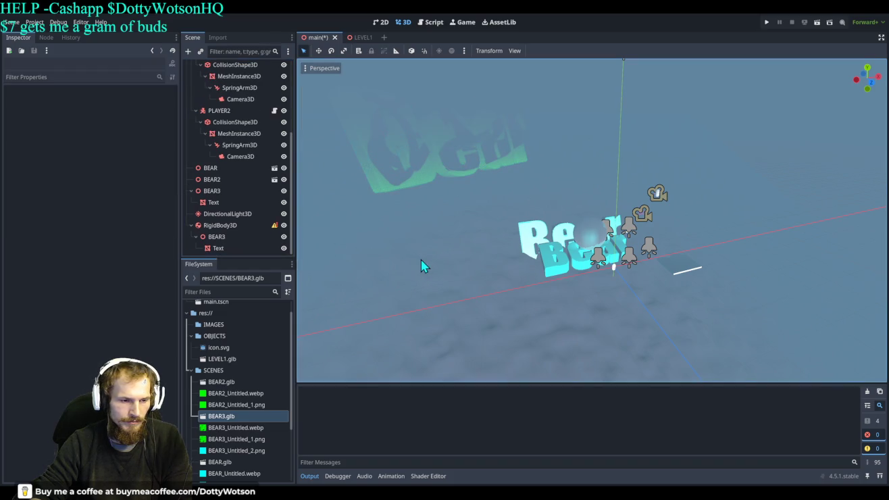
# - Generate a ConcavePolygonShape3D collision shape from the Text mesh inside BEAR3
pyautogui.click(238, 249)
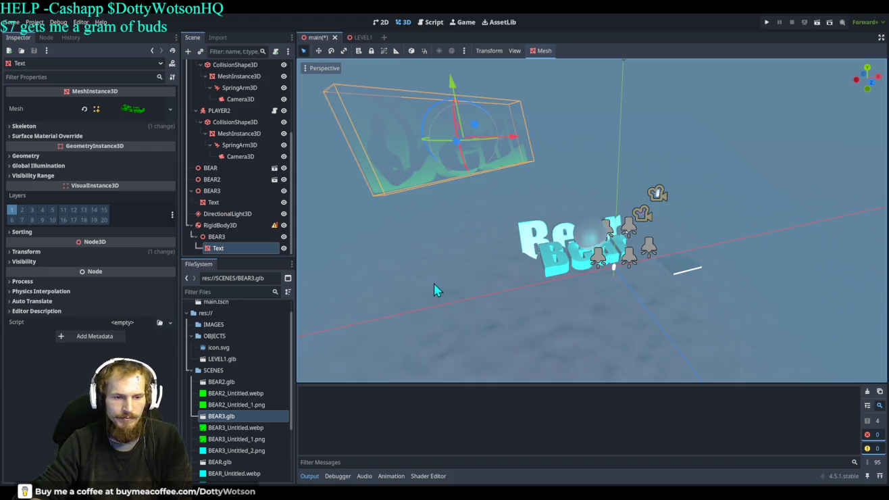
pyautogui.hotkey('ctrl', 'v')
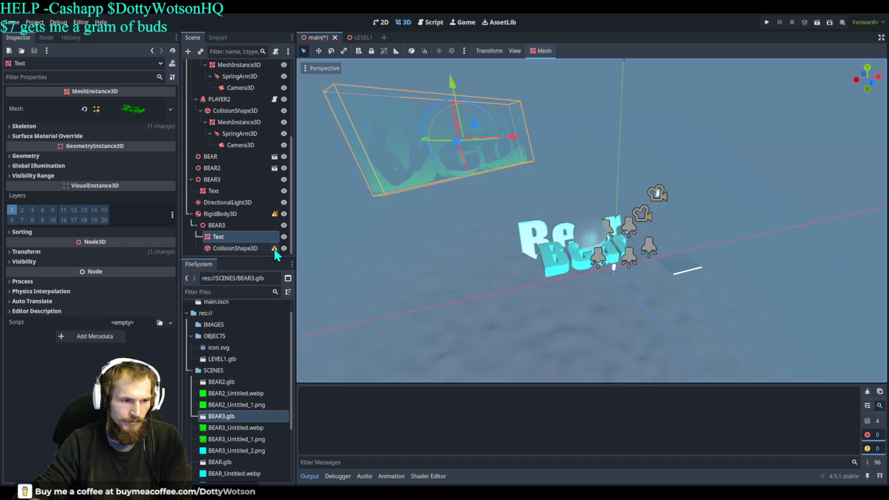
pyautogui.click(229, 248)
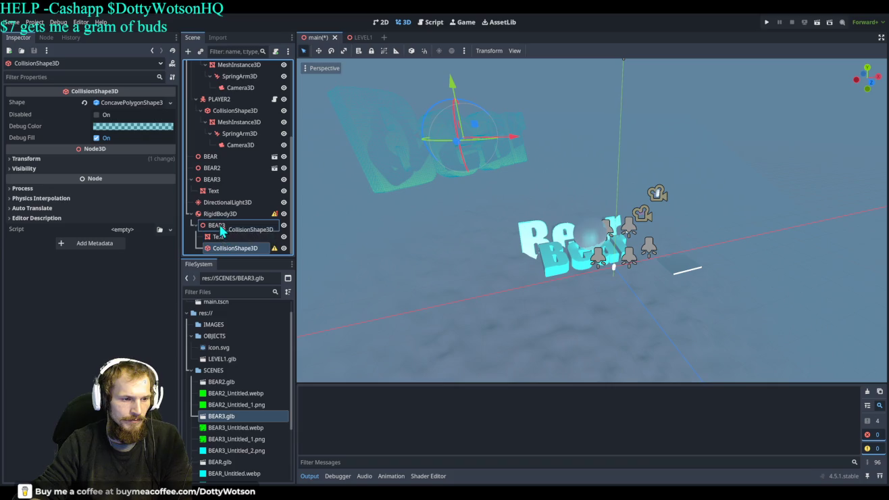
# - Nest Text under CollisionShape3D, move the shape under RigidBody3D, and inspect Collision and Transform
pyautogui.moveTo(222, 240); pyautogui.dragTo(234, 248)
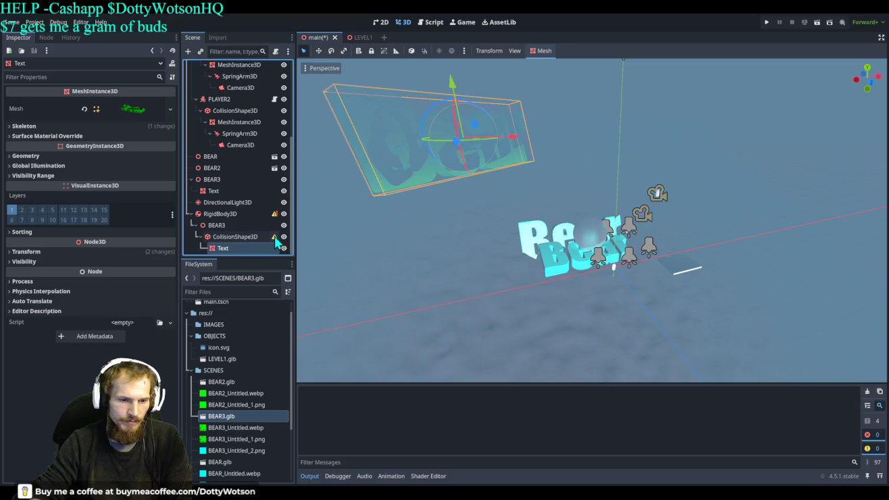
pyautogui.moveTo(235, 236)
pyautogui.mouseDown()
pyautogui.moveTo(224, 242)
pyautogui.moveTo(222, 224)
pyautogui.moveTo(227, 251)
pyautogui.mouseUp()
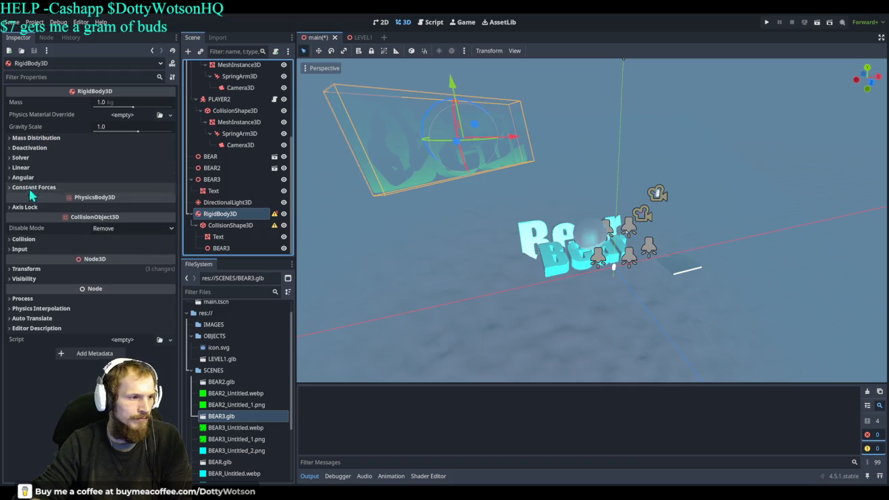
pyautogui.click(35, 238)
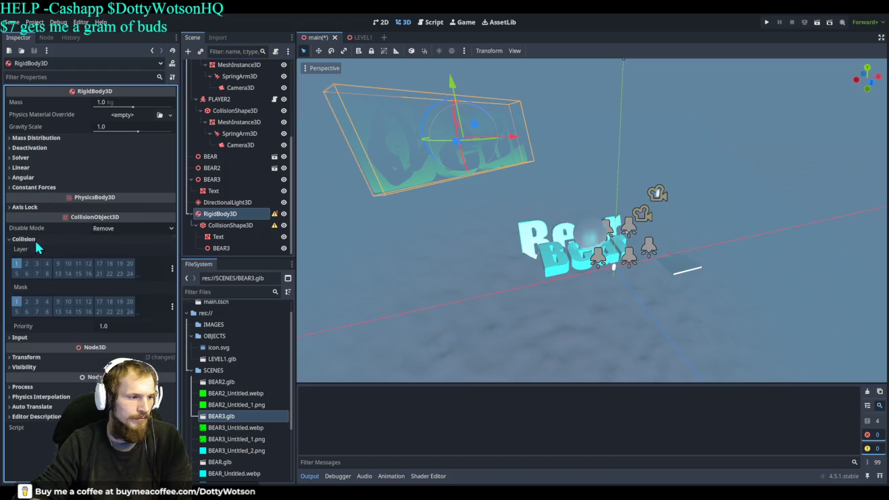
pyautogui.click(45, 359)
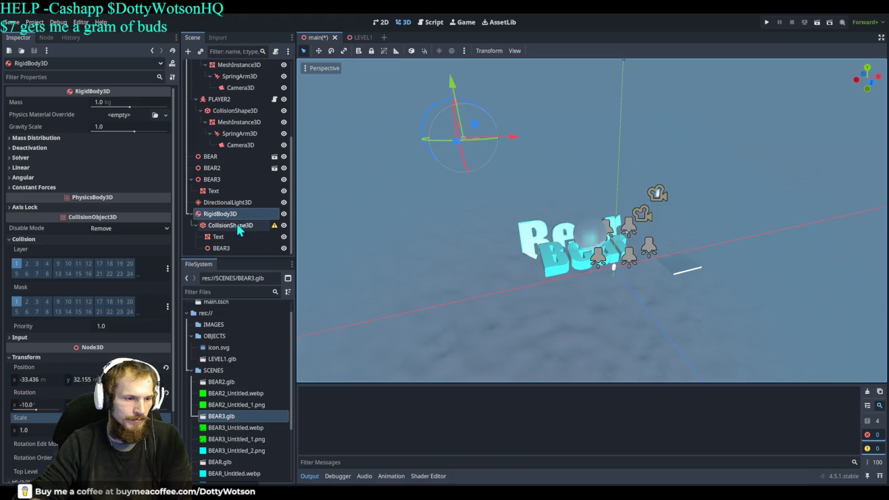
# - Orbit to a front view of the Bear text and inspect BEAR3's -90° X rotation and scale
pyautogui.click(225, 227)
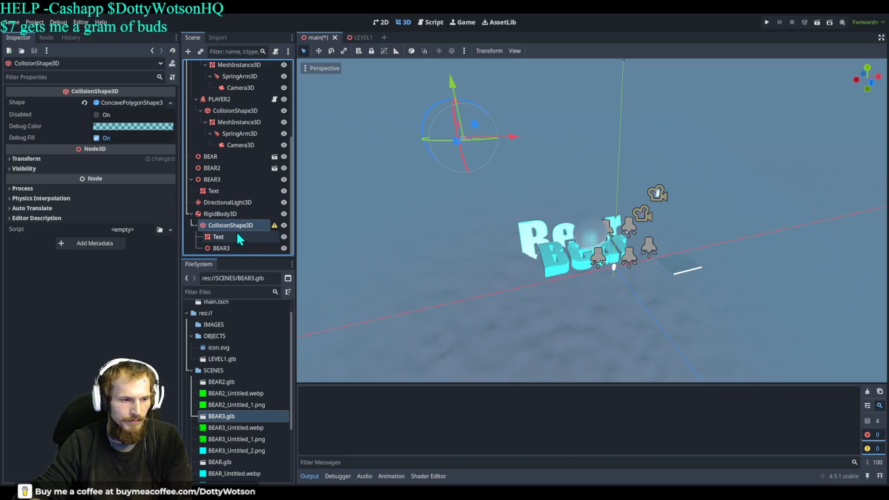
pyautogui.scroll(5, 481, 173)
pyautogui.scroll(-3, 438, 160)
pyautogui.moveTo(423, 151)
pyautogui.mouseDown()
pyautogui.moveTo(478, 166)
pyautogui.moveTo(482, 181)
pyautogui.moveTo(620, 184)
pyautogui.moveTo(629, 196)
pyautogui.mouseUp()
pyautogui.moveTo(698, 243)
pyautogui.mouseDown()
pyautogui.moveTo(630, 194)
pyautogui.moveTo(645, 241)
pyautogui.mouseUp()
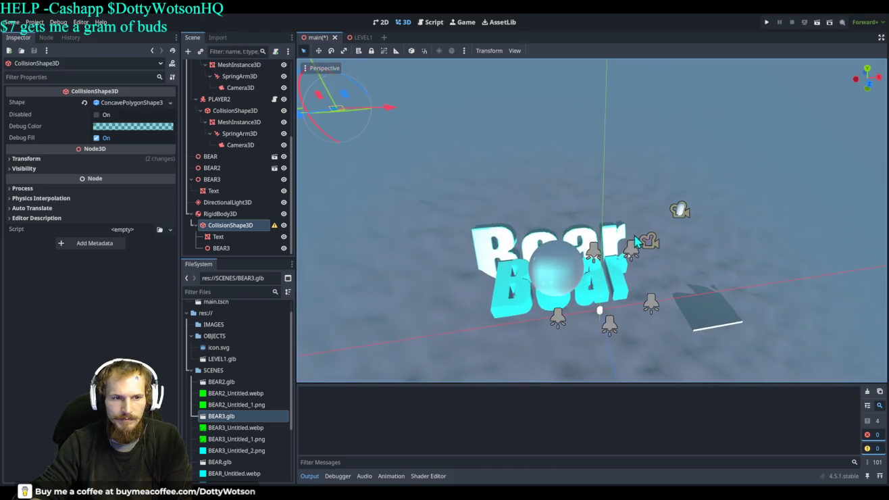
pyautogui.click(229, 249)
pyautogui.click(222, 238)
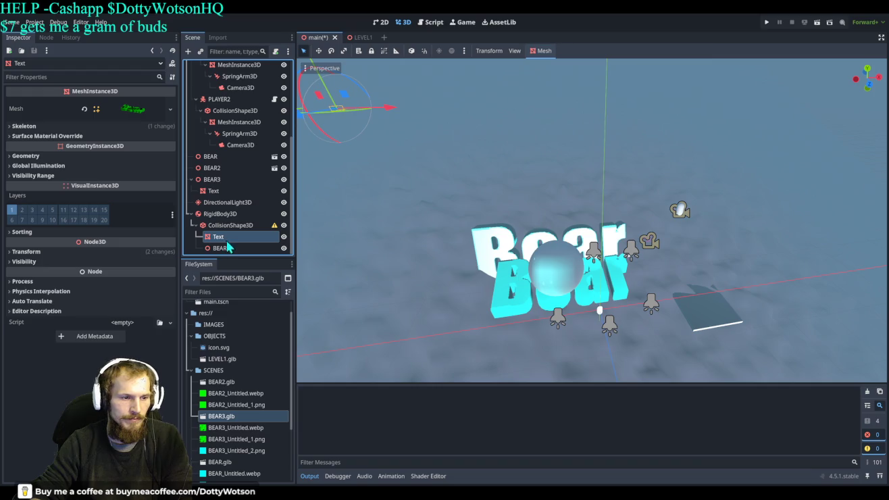
pyautogui.click(229, 247)
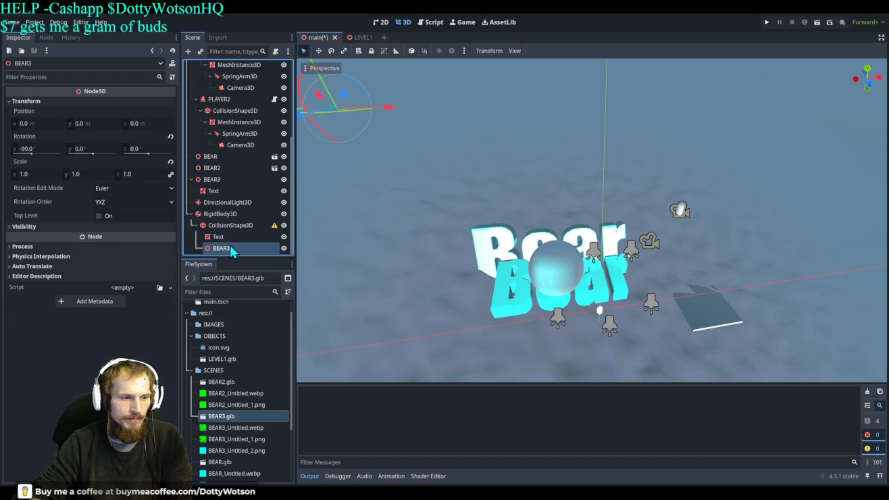
# - Put the Text mesh back inside BEAR3, frame it, and cancel a test slide along X
pyautogui.click(226, 237)
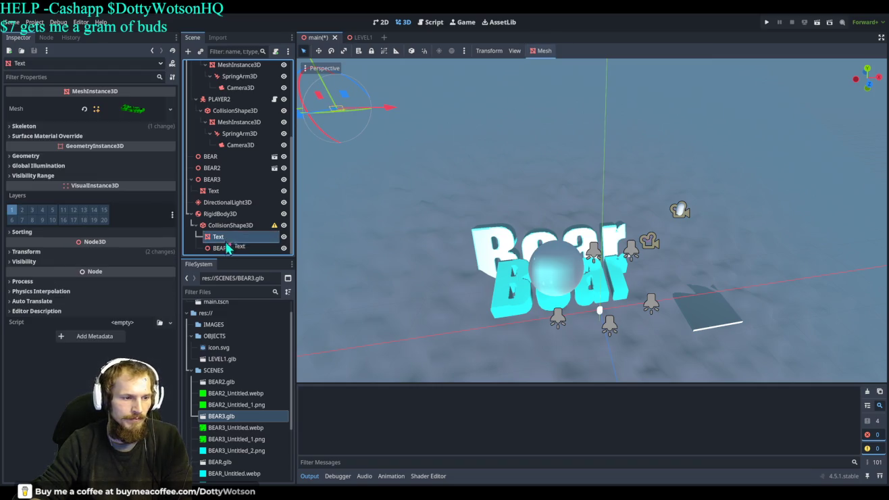
pyautogui.moveTo(227, 250); pyautogui.dragTo(226, 249)
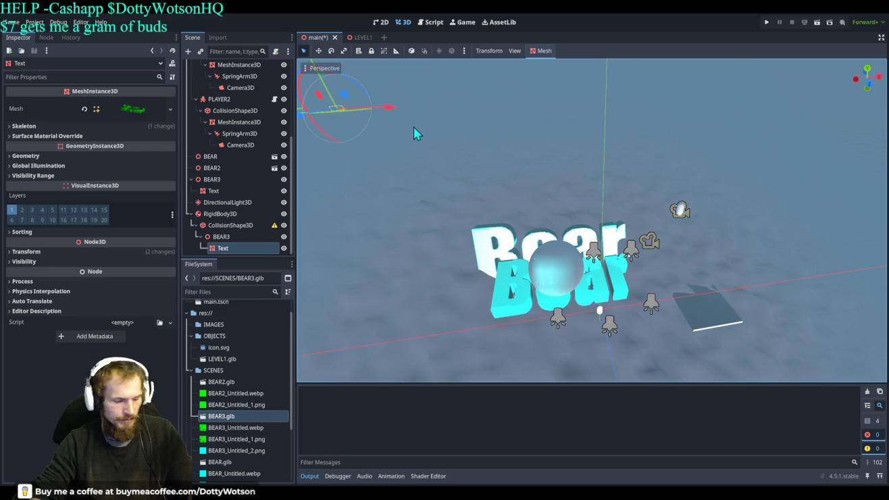
pyautogui.press('f')
pyautogui.scroll(5, 641, 243)
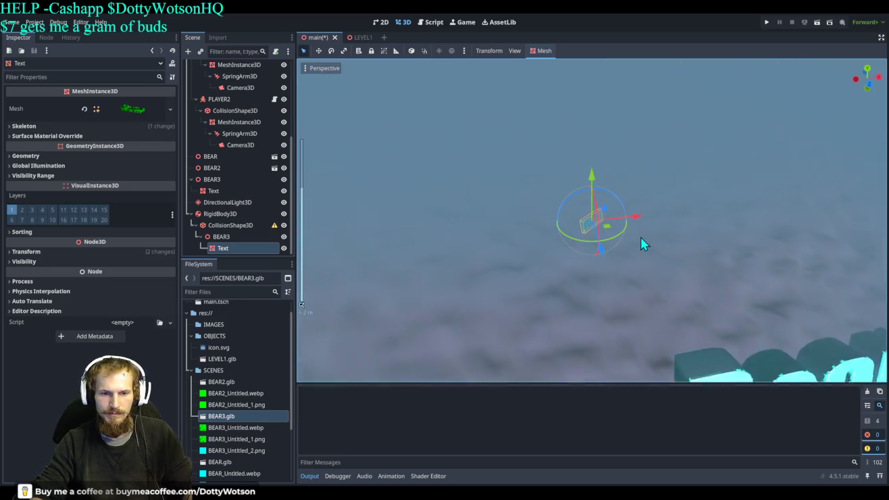
pyautogui.scroll(5, 622, 242)
pyautogui.moveTo(639, 228); pyautogui.dragTo(781, 233)
pyautogui.press('Escape')
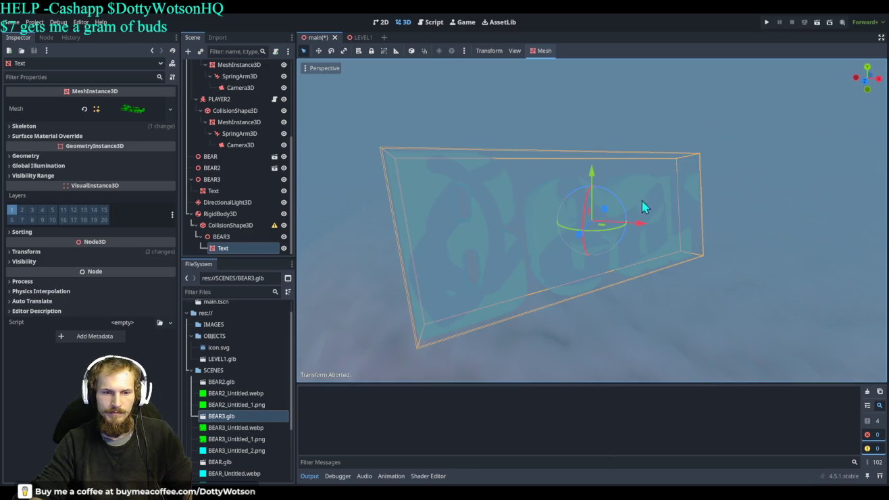
# - Cancel a test slide of BEAR3 along X and collapse BEAR3 in the Scene dock
pyautogui.click(251, 236)
pyautogui.moveTo(647, 231); pyautogui.dragTo(846, 230)
pyautogui.press('Escape')
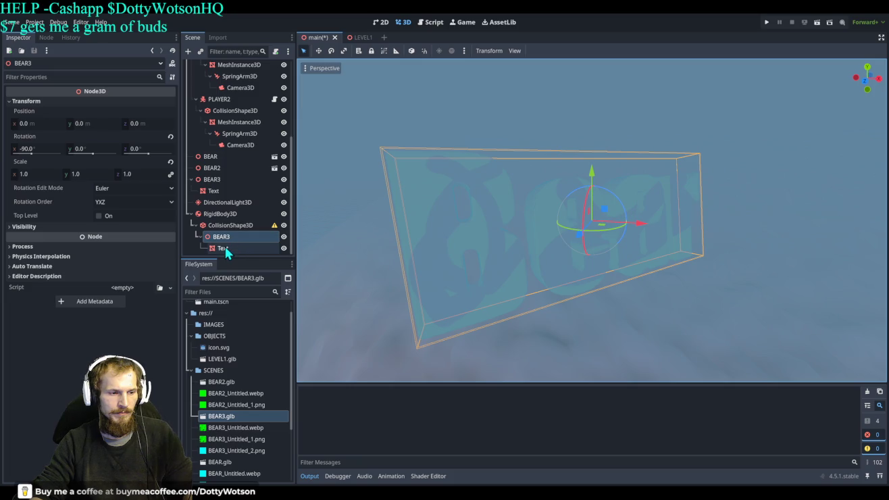
pyautogui.click(200, 236)
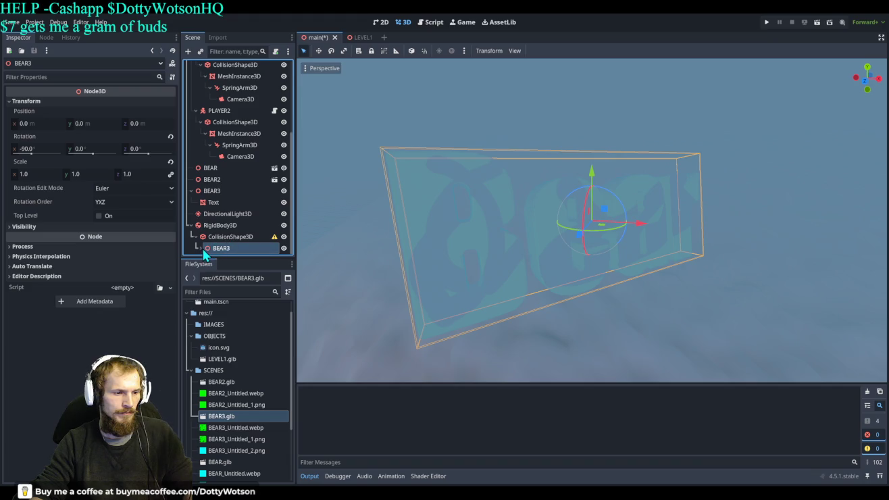
pyautogui.click(36, 174)
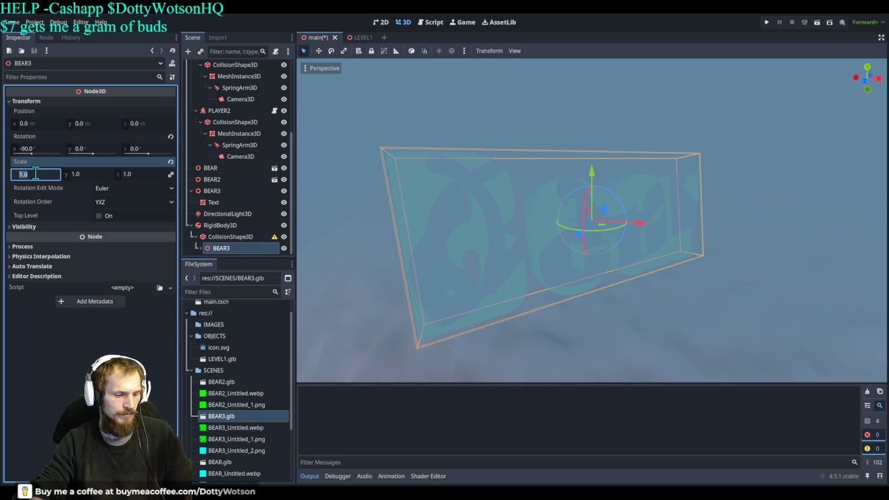
pyautogui.write('5')
# - Set BEAR3 and the CollisionShape3D to scale 5 on all axes and orbit to check
pyautogui.press('Return')
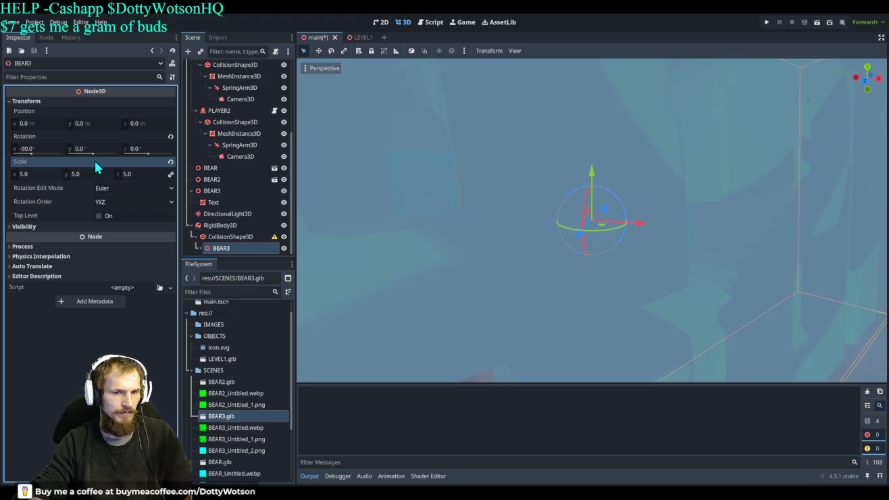
pyautogui.click(230, 236)
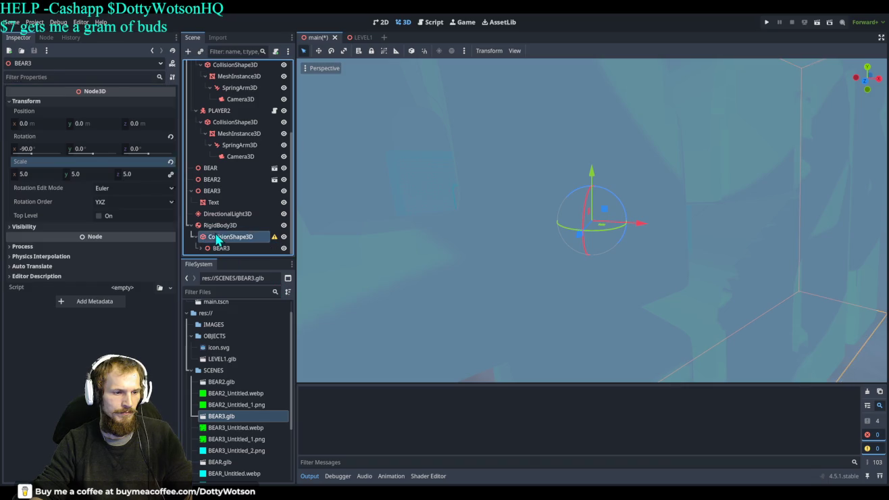
pyautogui.click(20, 162)
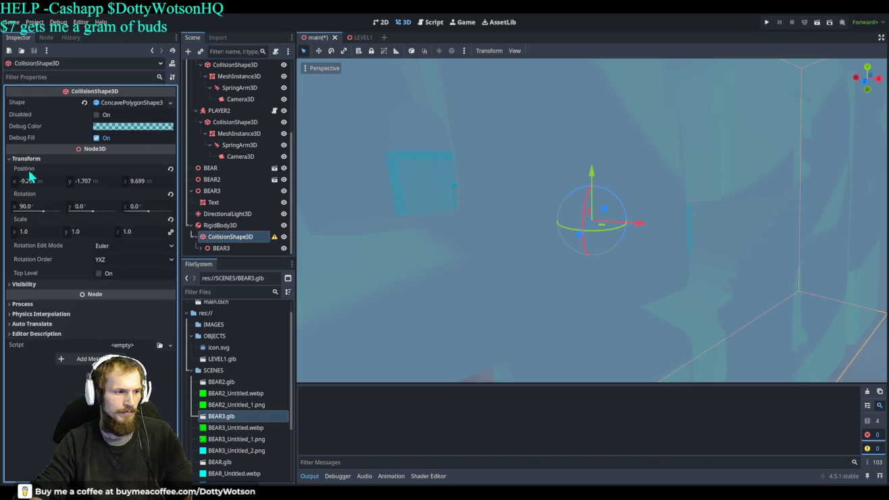
pyautogui.click(38, 231)
pyautogui.press('Return')
pyautogui.scroll(-3, 476, 224)
pyautogui.scroll(-3, 547, 220)
pyautogui.moveTo(547, 219)
pyautogui.mouseDown()
pyautogui.moveTo(638, 186)
pyautogui.moveTo(523, 201)
pyautogui.mouseUp()
pyautogui.moveTo(134, 228)
pyautogui.mouseDown()
pyautogui.moveTo(101, 229)
pyautogui.moveTo(166, 230)
pyautogui.moveTo(156, 230)
pyautogui.mouseUp()
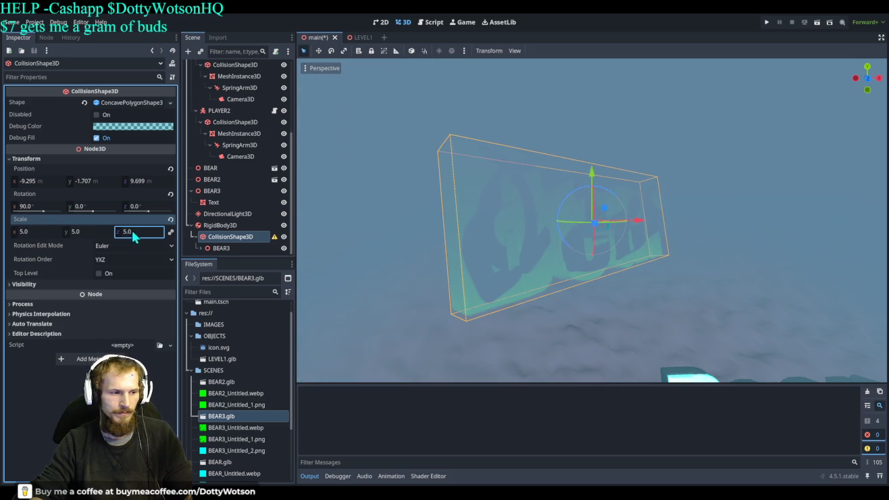
# - Drag the collision shape's scale to 30.595 and BEAR3's scale to 1.002
pyautogui.click(229, 249)
pyautogui.moveTo(75, 174)
pyautogui.mouseDown()
pyautogui.moveTo(47, 174)
pyautogui.moveTo(82, 174)
pyautogui.mouseUp()
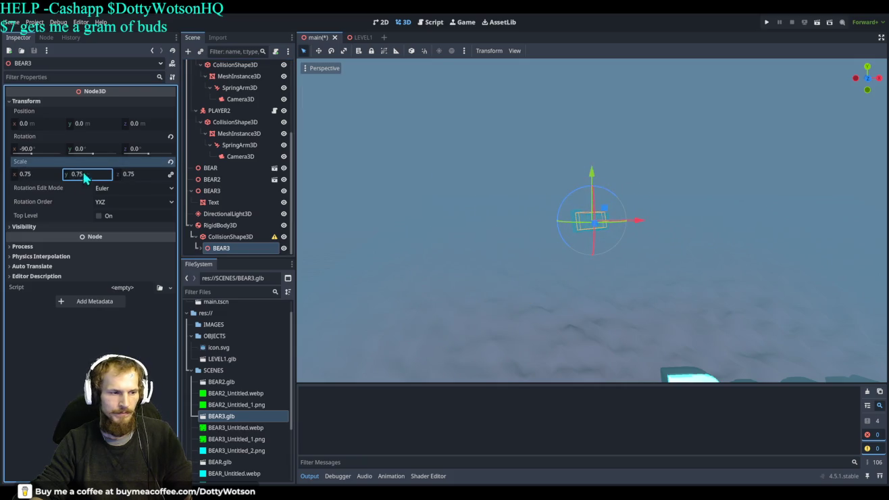
pyautogui.click(231, 237)
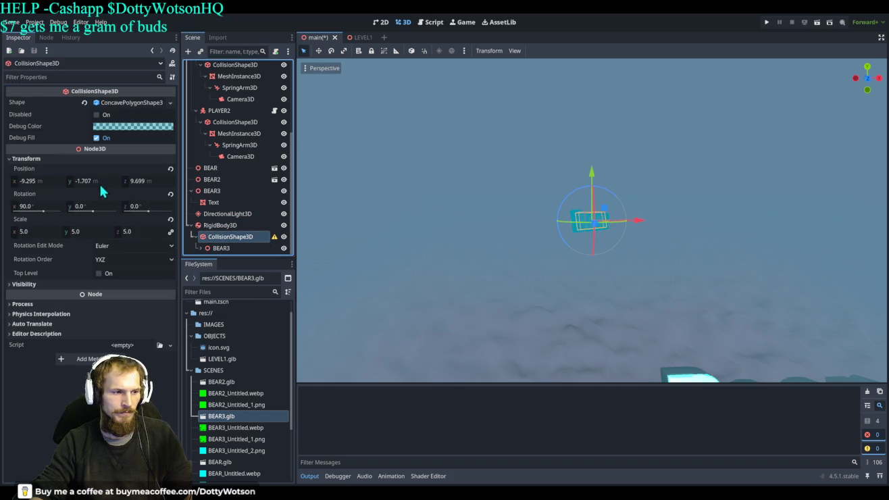
pyautogui.moveTo(78, 234)
pyautogui.mouseDown()
pyautogui.moveTo(125, 233)
pyautogui.moveTo(85, 237)
pyautogui.mouseUp()
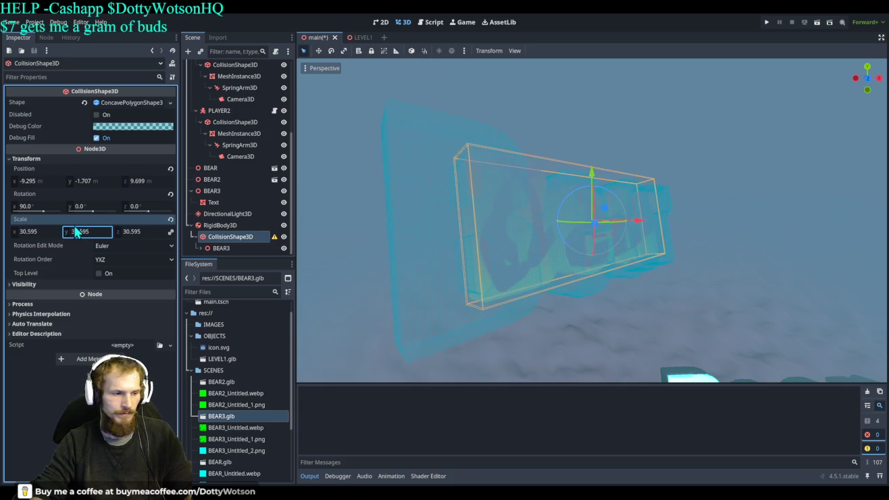
pyautogui.click(223, 248)
pyautogui.moveTo(78, 177); pyautogui.dragTo(95, 177)
# - Zoom the viewport to check the enlarged bear, then run the game
pyautogui.scroll(10, 391, 234)
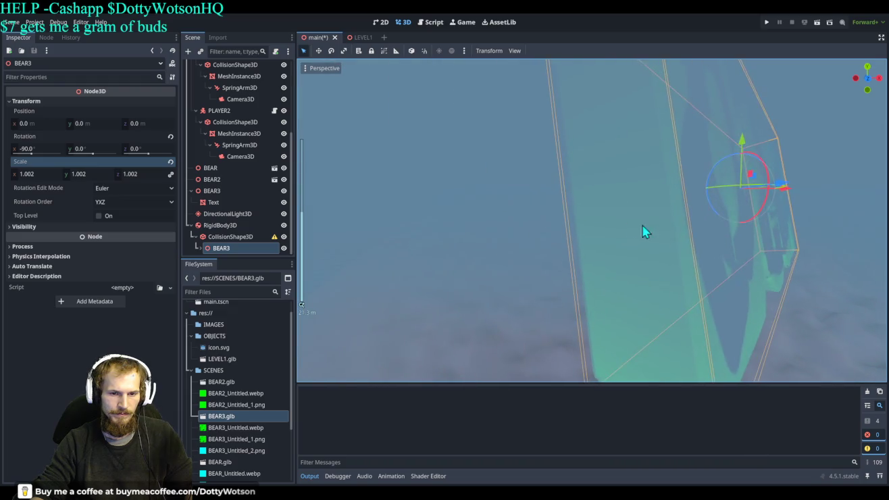
pyautogui.scroll(5, 643, 232)
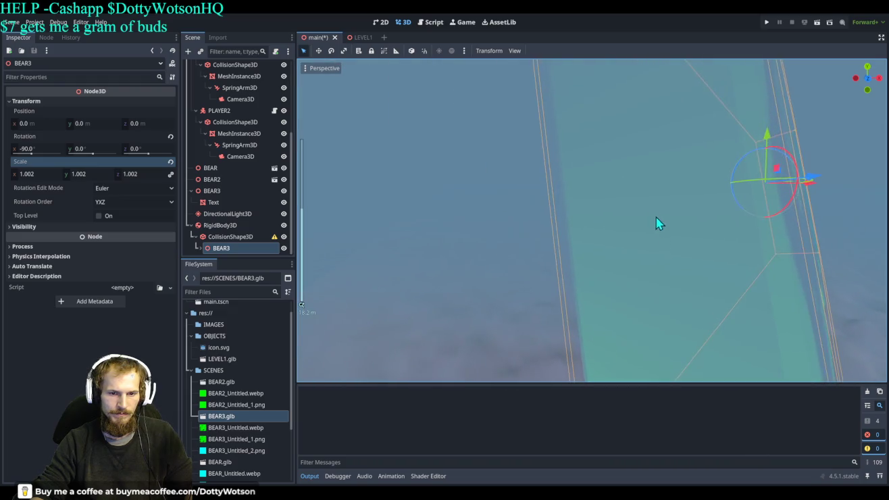
pyautogui.scroll(5, 511, 213)
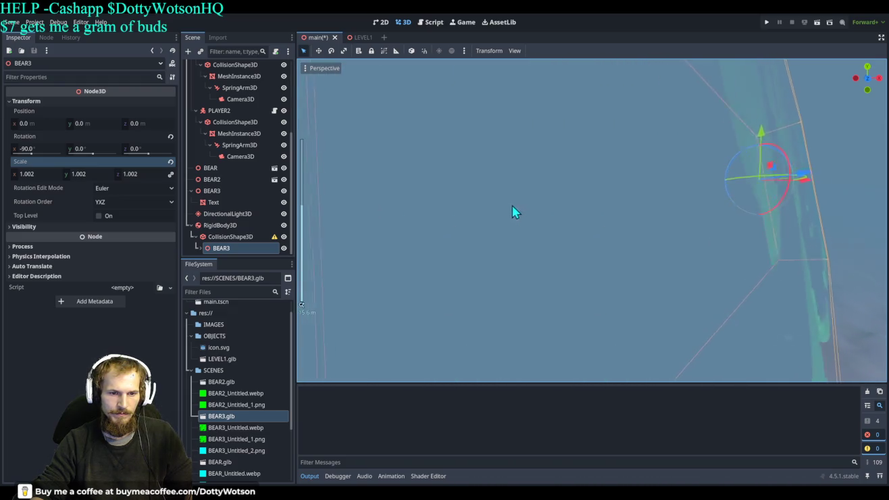
pyautogui.scroll(5, 540, 205)
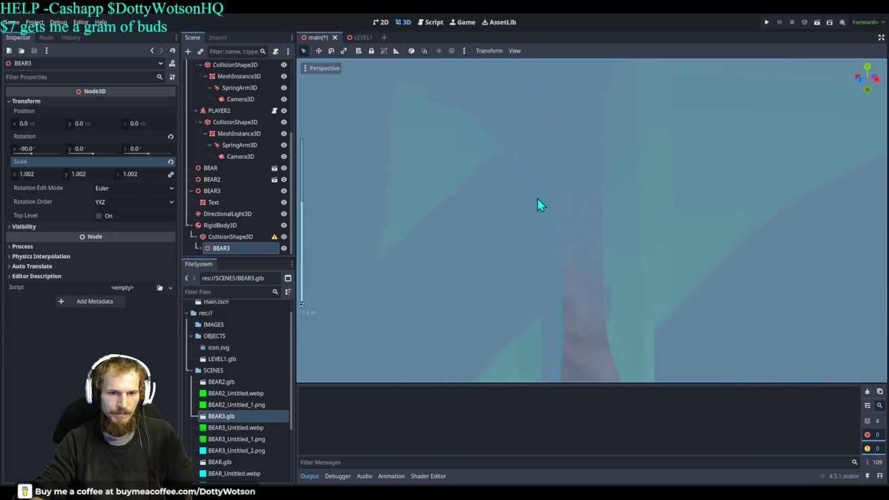
pyautogui.scroll(5, 539, 220)
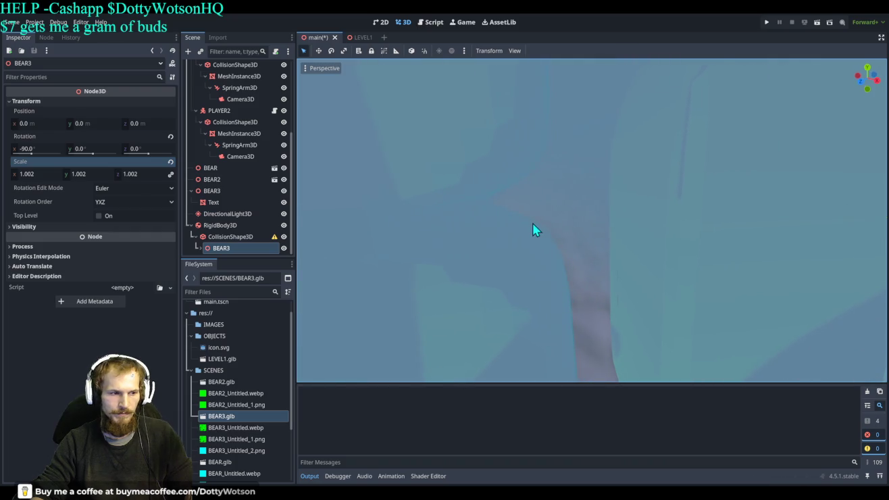
pyautogui.click(232, 237)
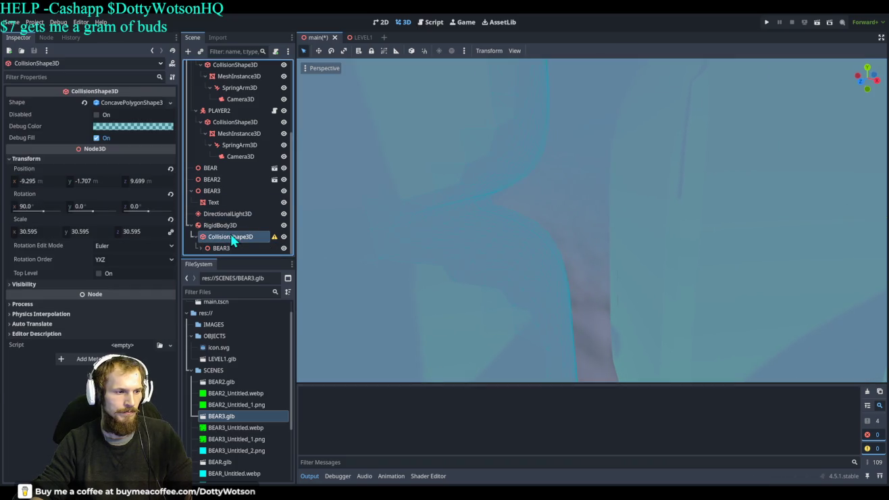
pyautogui.scroll(-8, 654, 254)
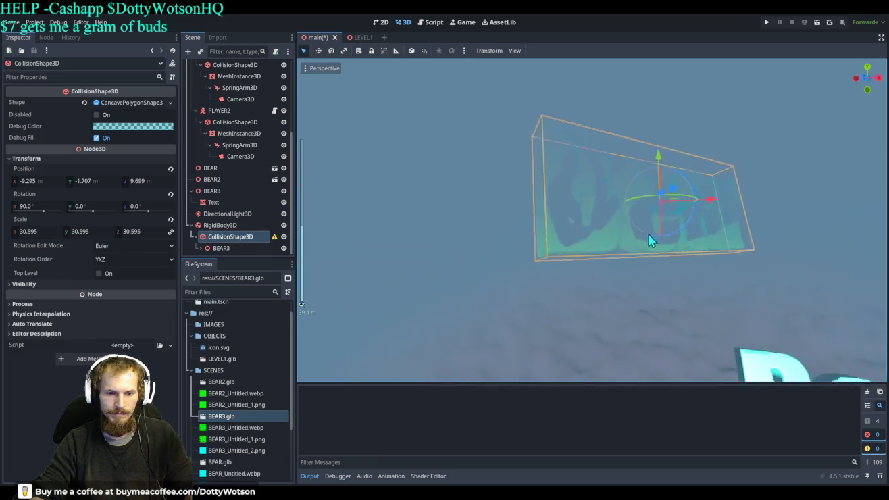
pyautogui.scroll(-5, 599, 235)
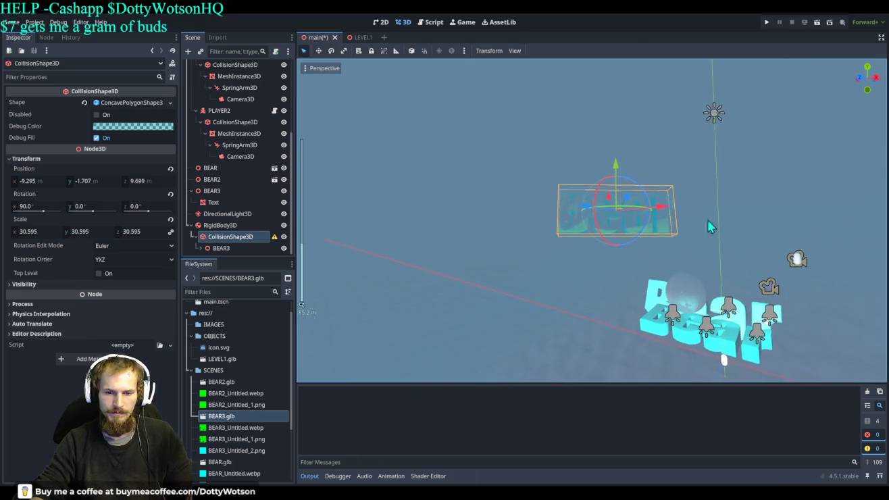
pyautogui.click(766, 21)
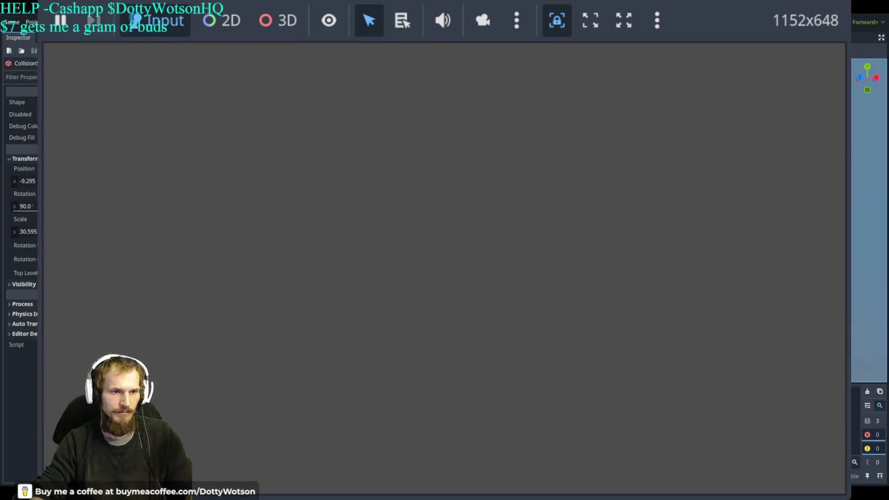
pyautogui.press('F8')
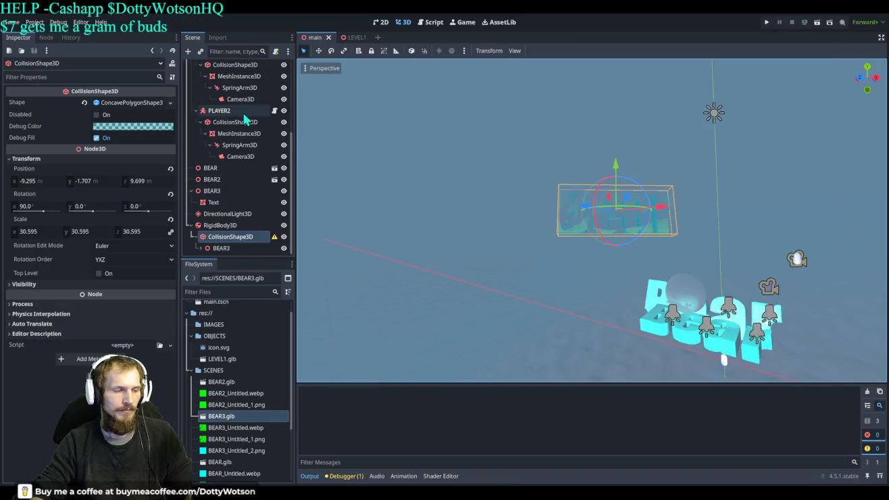
pyautogui.click(228, 228)
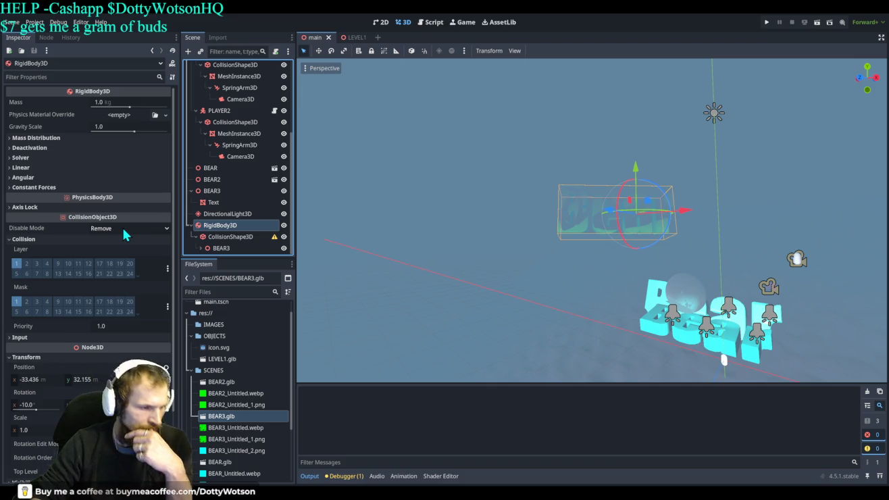
pyautogui.scroll(-3, 143, 278)
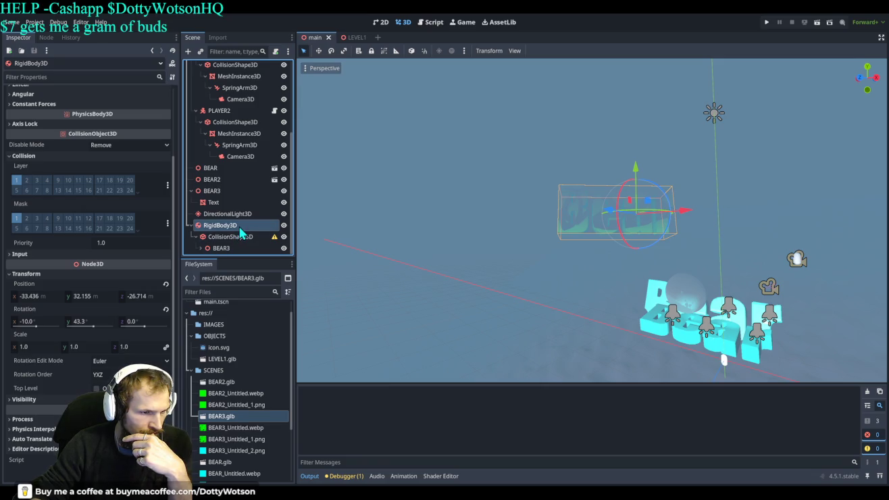
pyautogui.scroll(5, 234, 235)
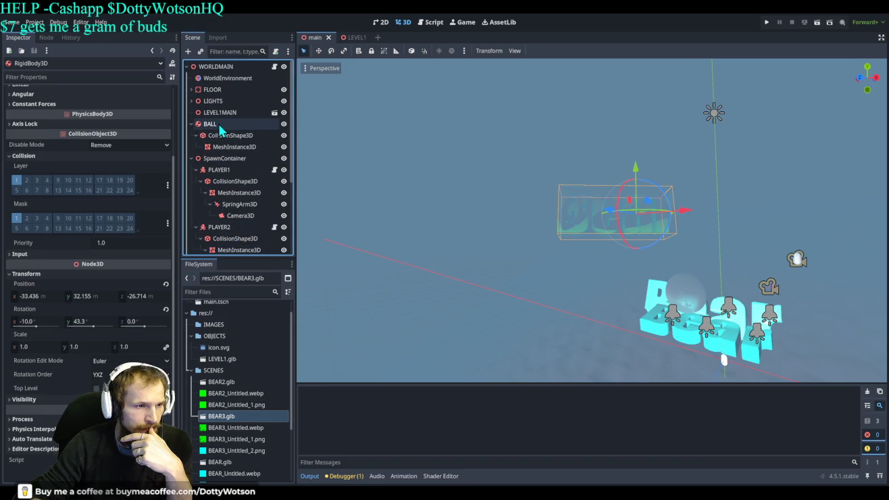
pyautogui.click(221, 130)
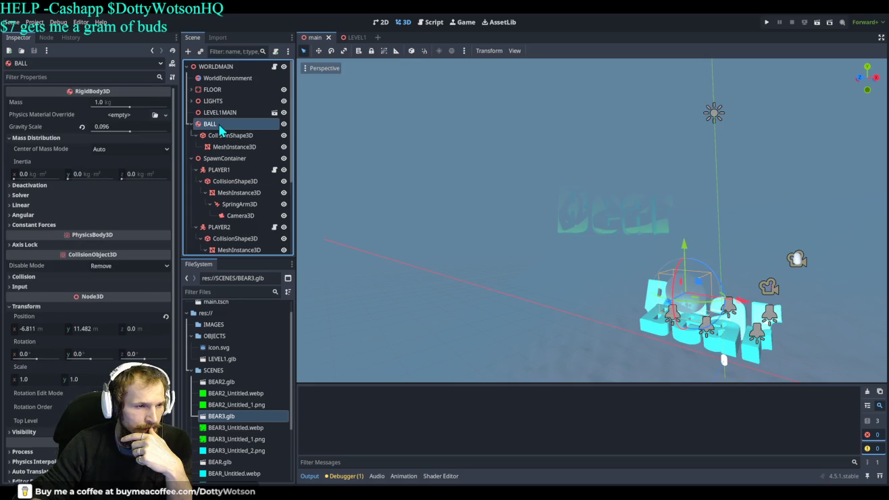
pyautogui.click(191, 125)
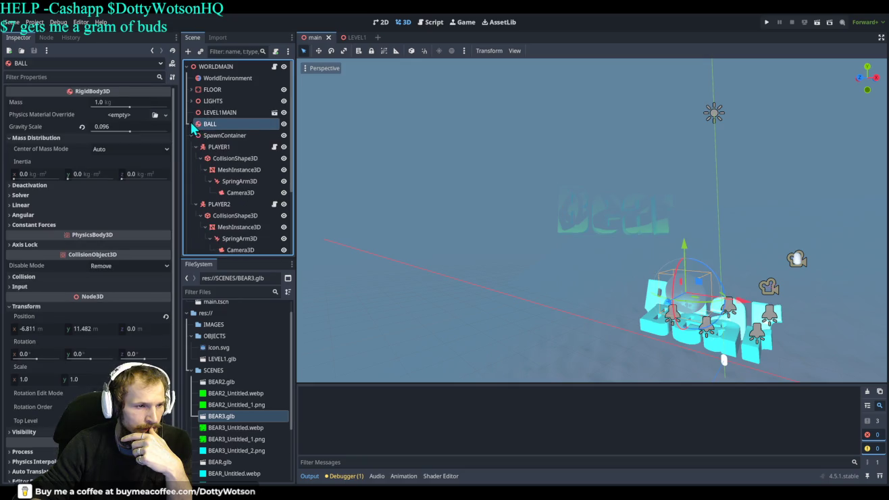
pyautogui.click(191, 124)
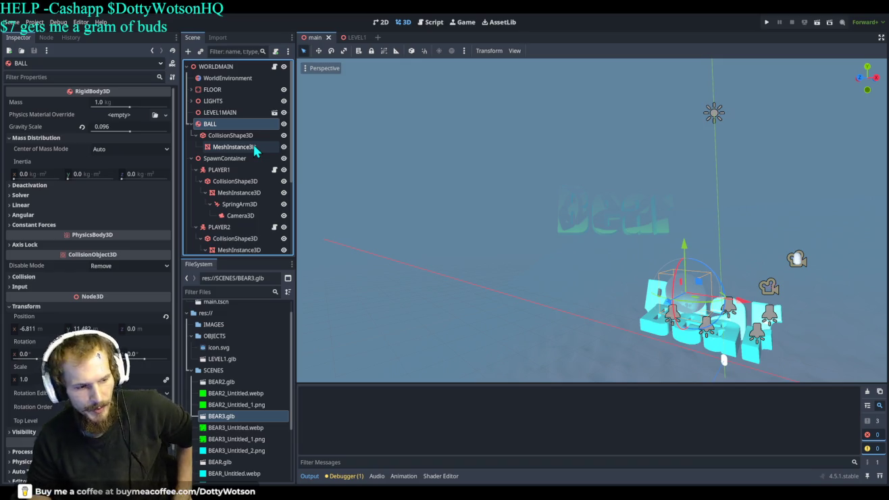
pyautogui.click(531, 331)
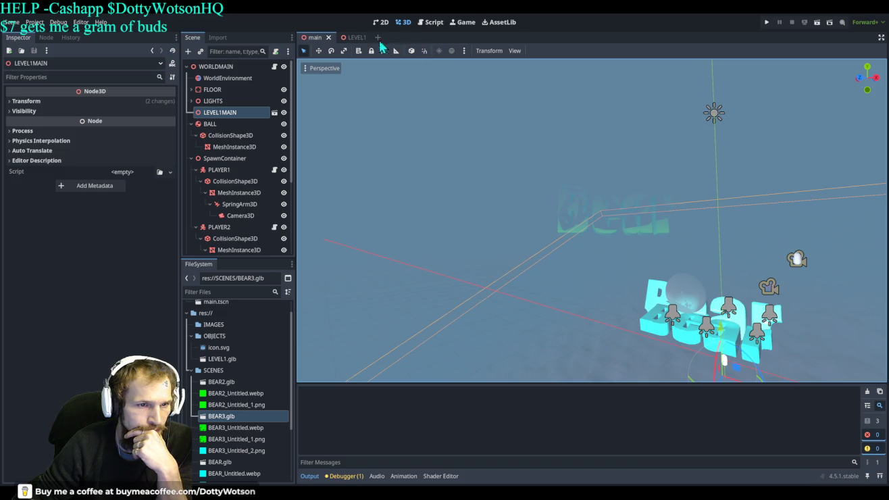
pyautogui.click(355, 36)
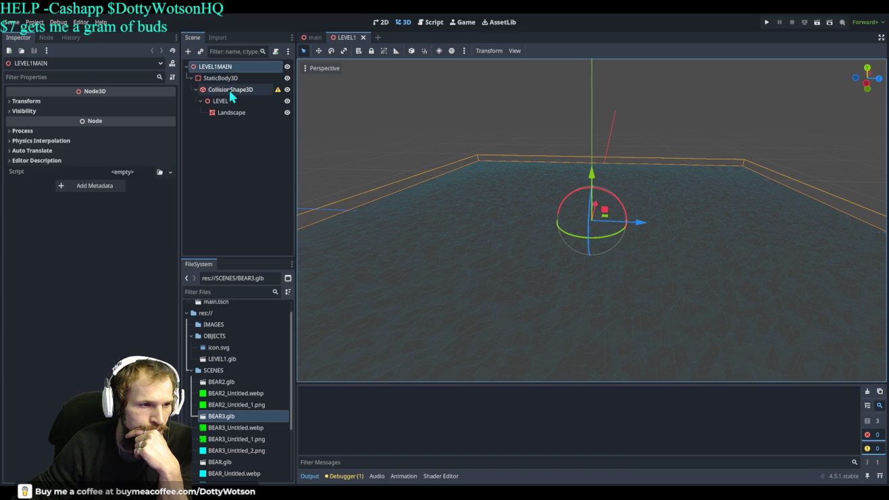
pyautogui.click(313, 37)
pyautogui.scroll(-3, 243, 223)
pyautogui.scroll(-2, 242, 225)
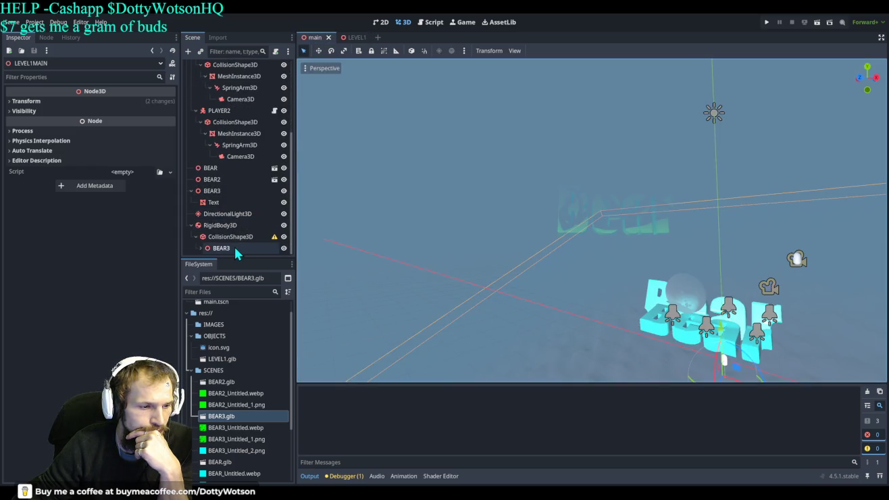
pyautogui.click(201, 248)
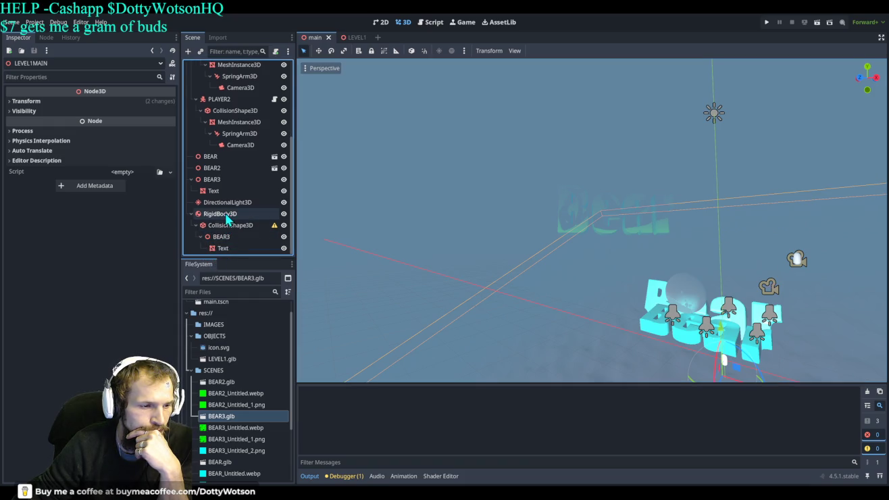
# - Set the RigidBody3D's collision priority to -1 and toggle Ray Pickable
pyautogui.click(226, 215)
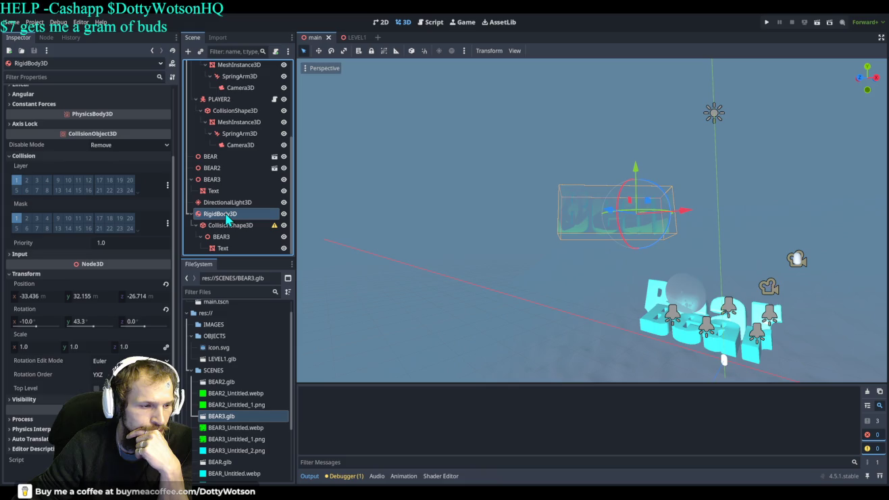
pyautogui.click(147, 242)
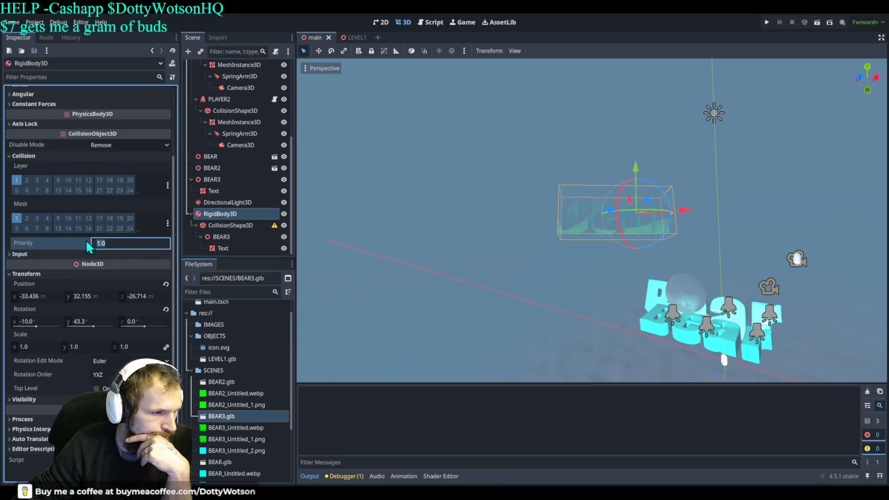
pyautogui.write('-1')
pyautogui.click(118, 255)
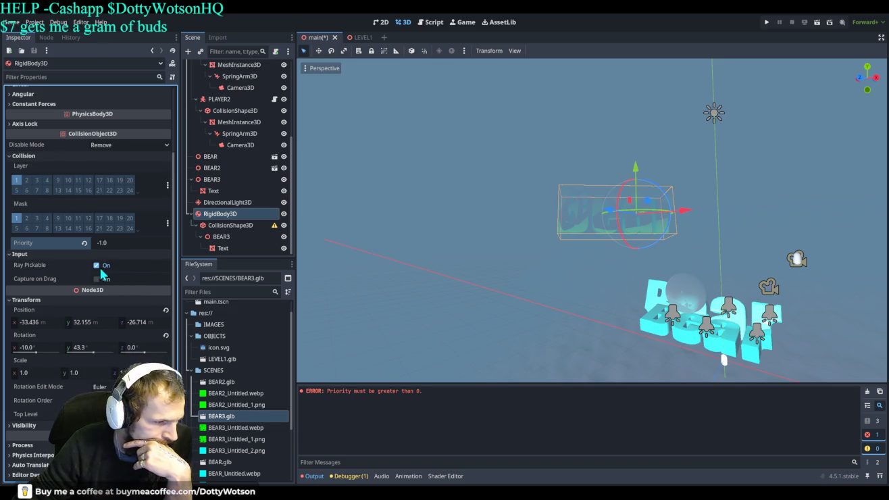
pyautogui.click(98, 269)
pyautogui.scroll(3, 128, 254)
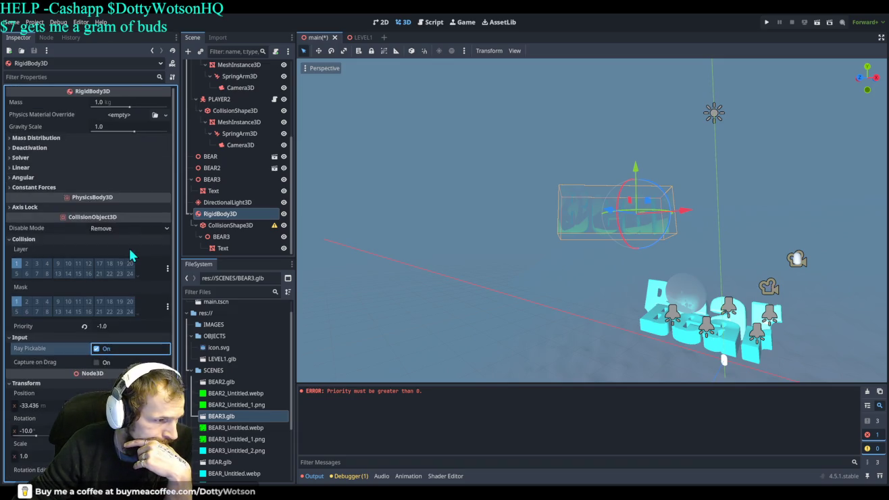
# - Assign a new PhysicsMaterial as the physics material override and run the game
pyautogui.click(127, 115)
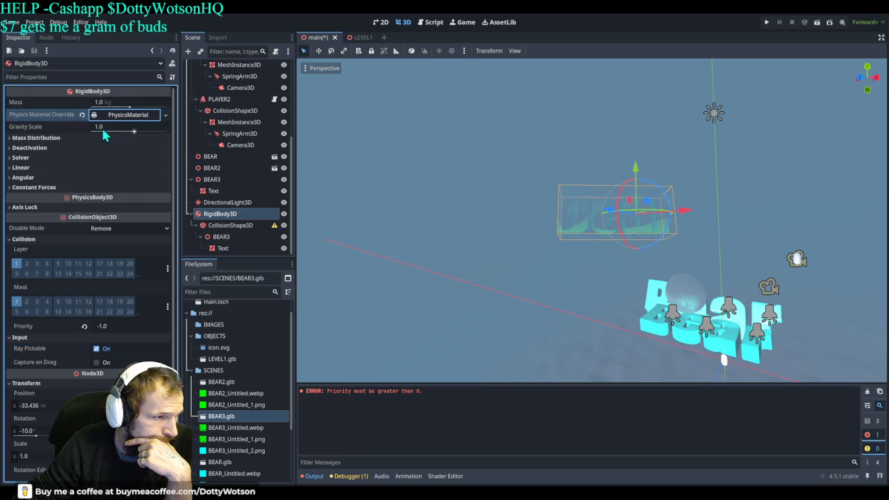
pyautogui.click(115, 116)
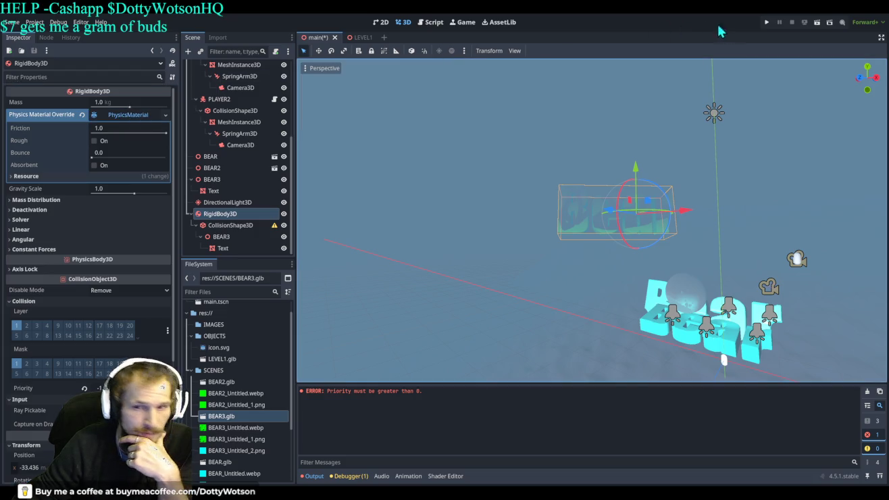
pyautogui.click(767, 23)
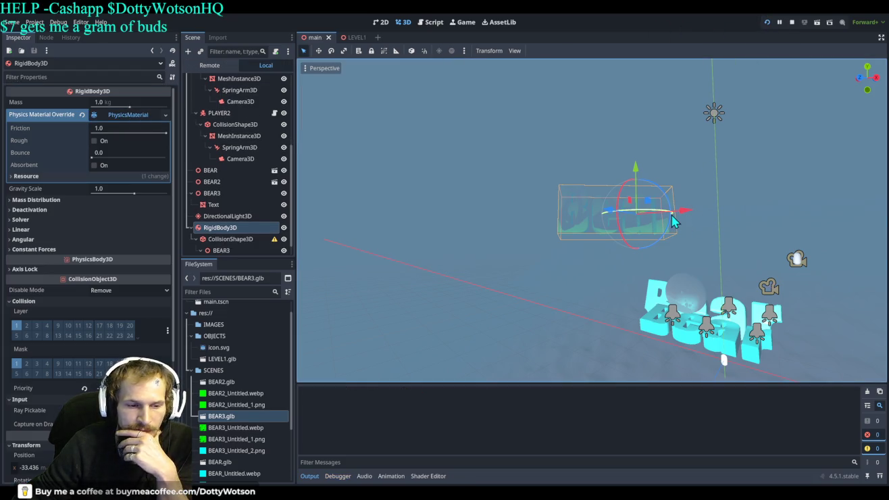
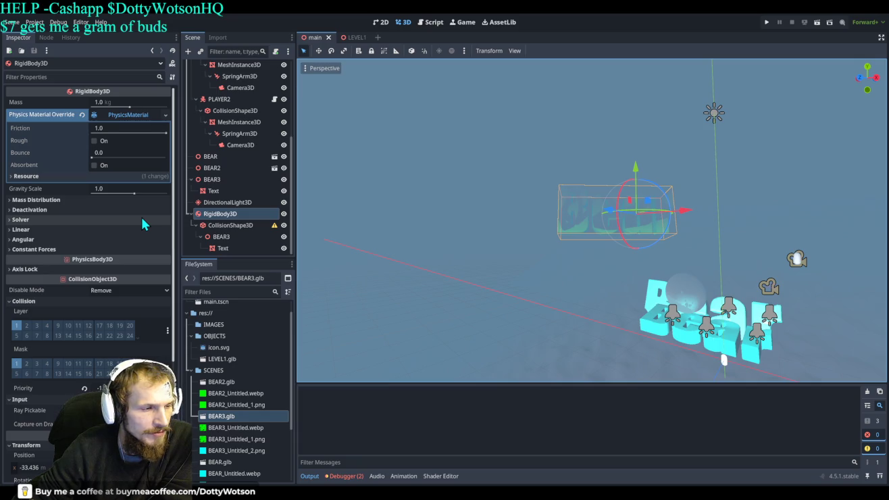
# - Inspect the bear's concave collision shape settings, undoing the accidental move under WorldEnvironment
pyautogui.scroll(-1, 141, 219)
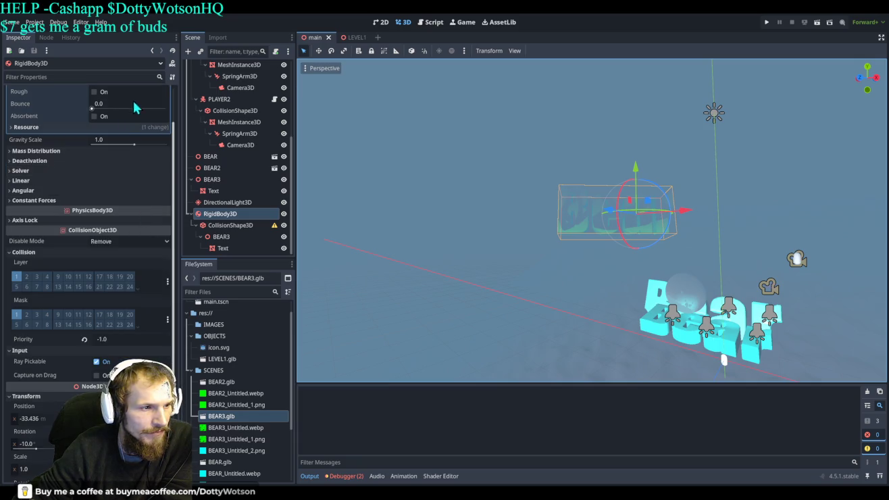
pyautogui.click(235, 226)
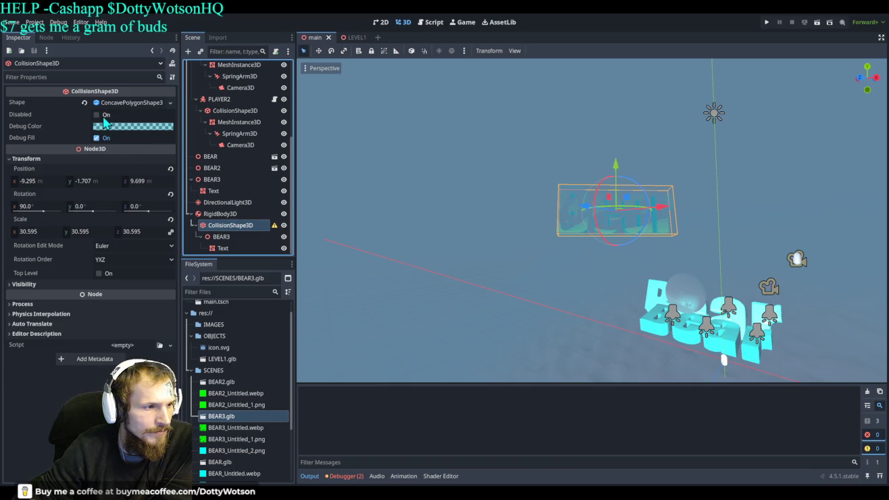
pyautogui.click(137, 108)
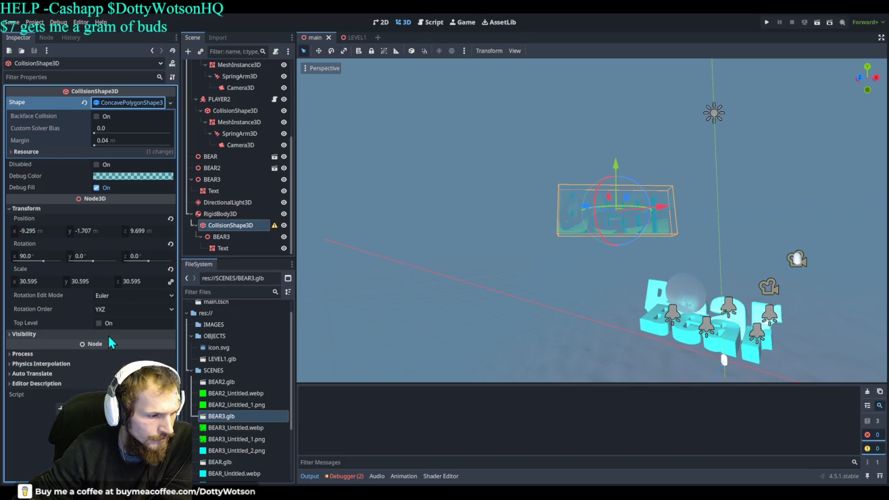
pyautogui.click(98, 353)
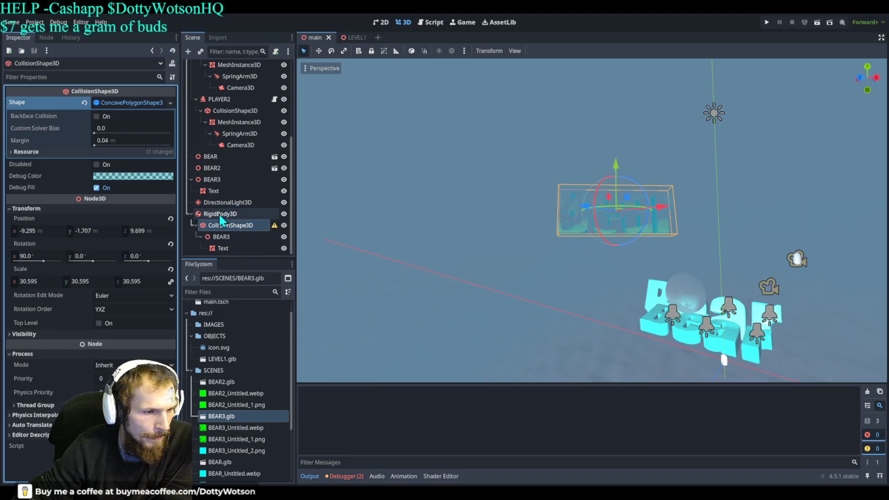
pyautogui.moveTo(217, 217)
pyautogui.mouseDown()
pyautogui.moveTo(242, 70)
pyautogui.moveTo(216, 83)
pyautogui.mouseUp()
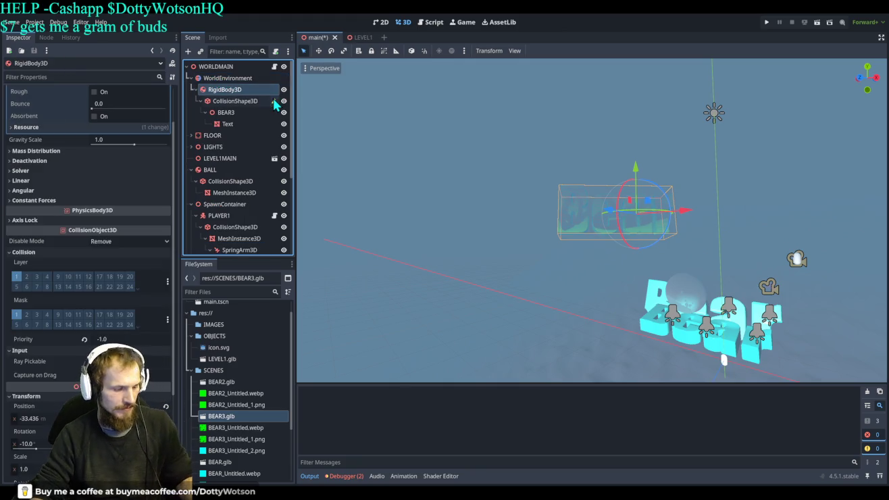
pyautogui.hotkey('ctrl', 'z')
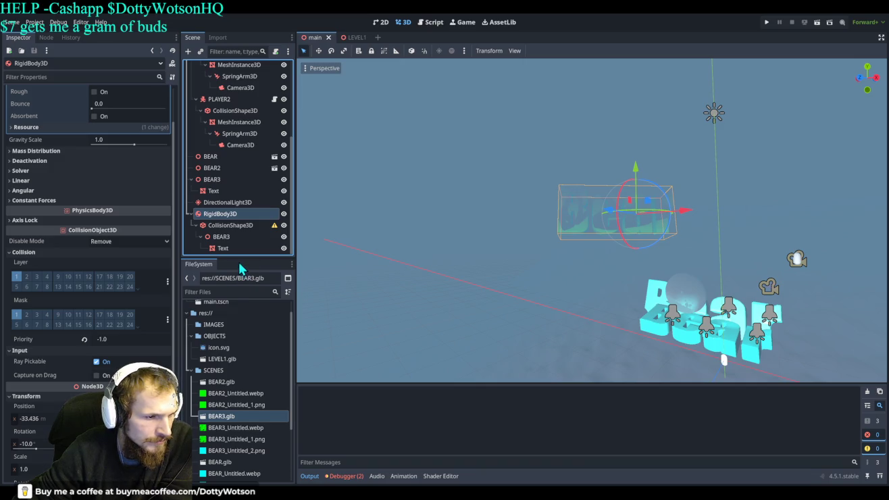
pyautogui.click(191, 214)
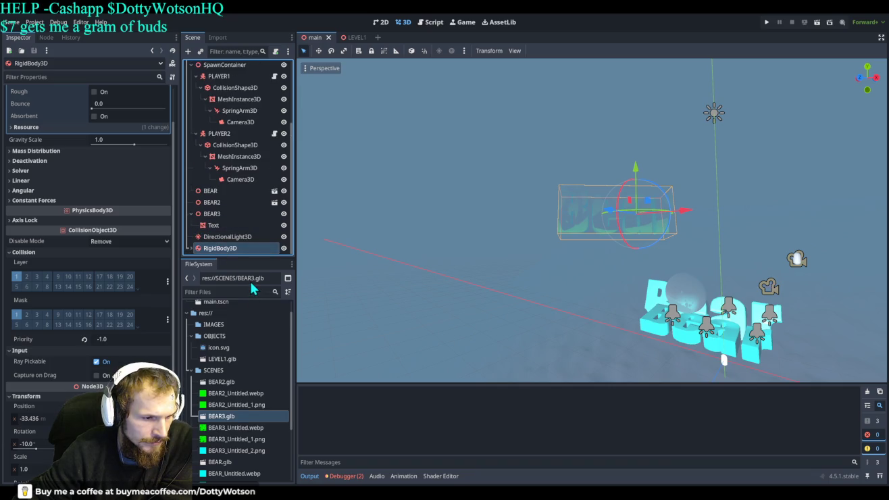
# - Cut the RigidBody3D from main, paste it as a new scene's root, and zero its rotation
pyautogui.press('Delete')
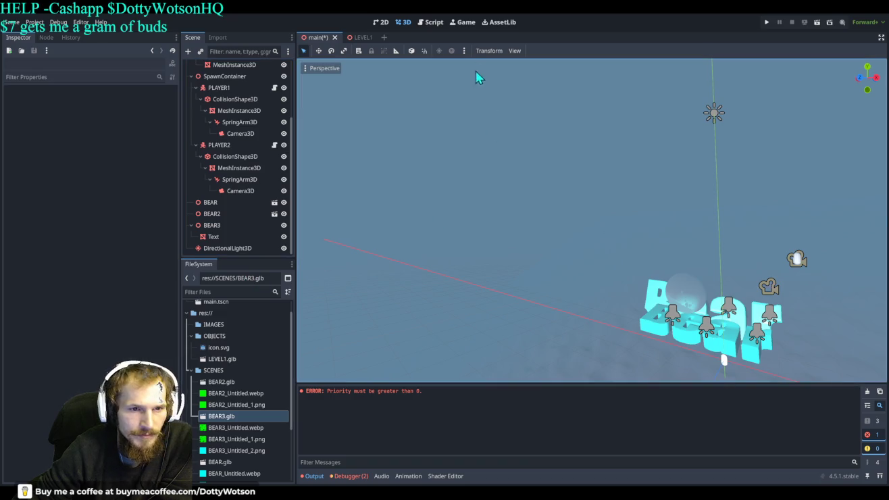
pyautogui.click(383, 37)
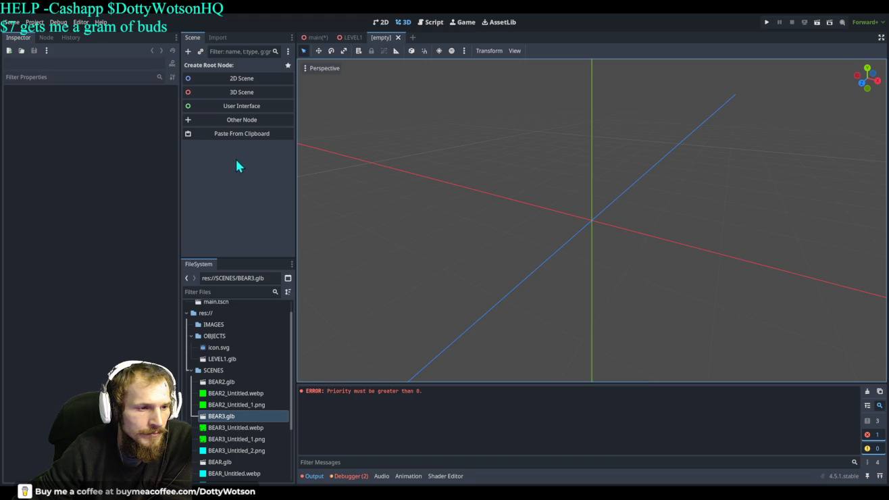
pyautogui.click(243, 134)
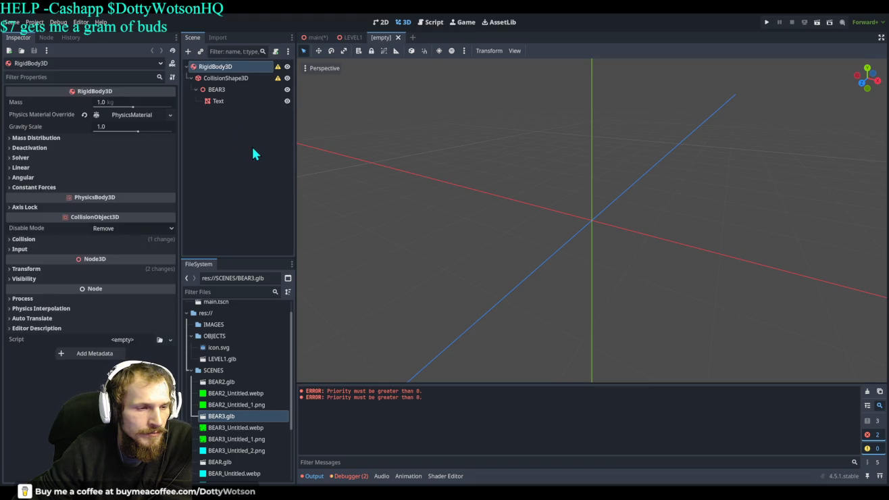
pyautogui.scroll(-5, 629, 220)
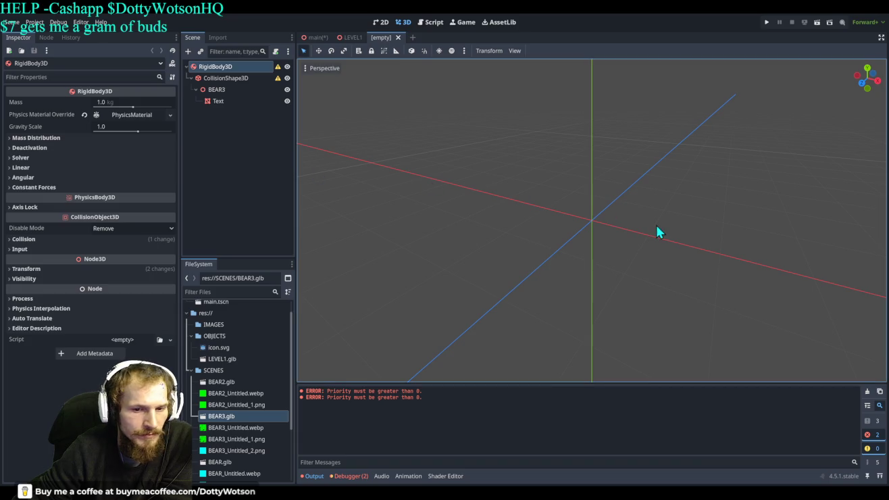
pyautogui.scroll(-4, 594, 233)
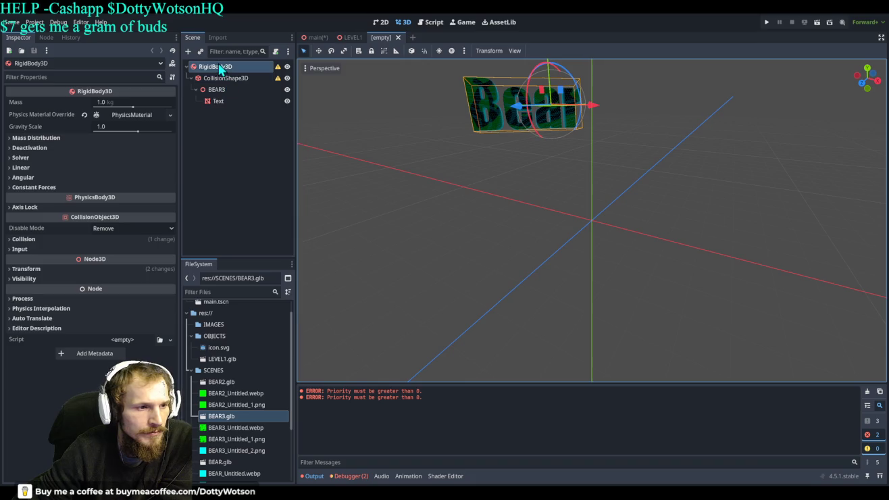
pyautogui.click(217, 67)
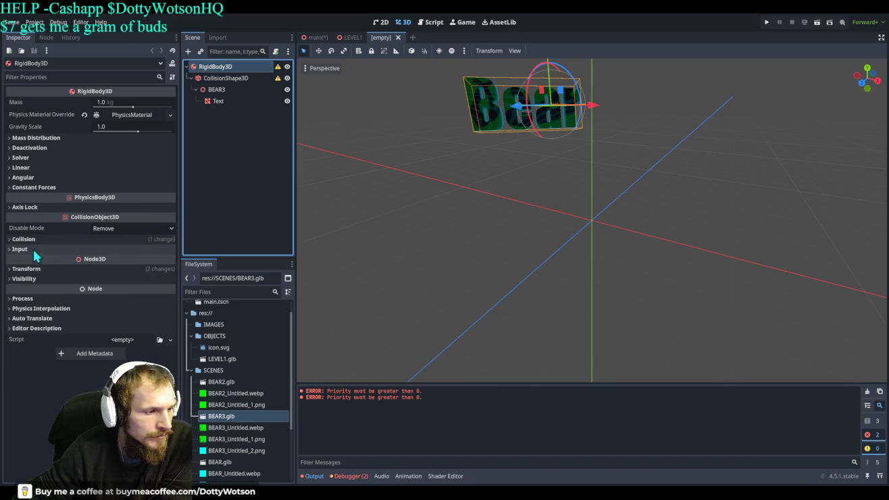
pyautogui.click(32, 268)
pyautogui.click(170, 305)
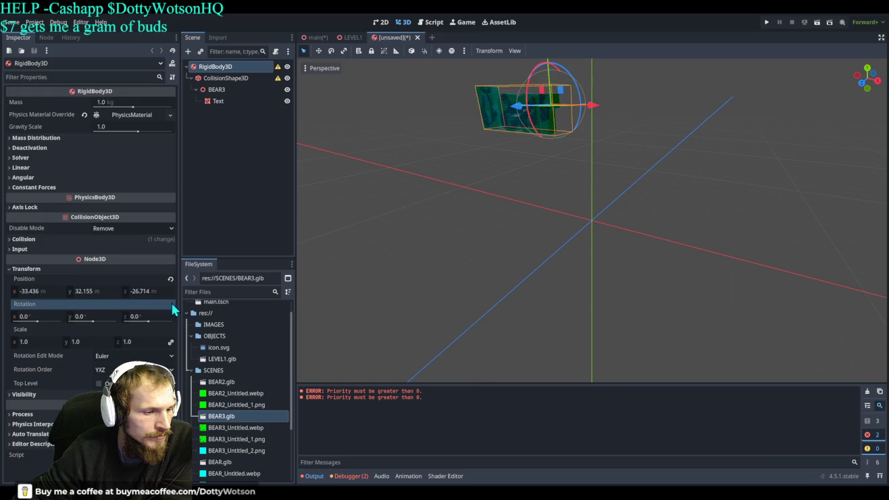
# - Revert the RigidBody3D position and the CollisionShape3D position and rotation to zero
pyautogui.click(170, 278)
pyautogui.scroll(5, 570, 228)
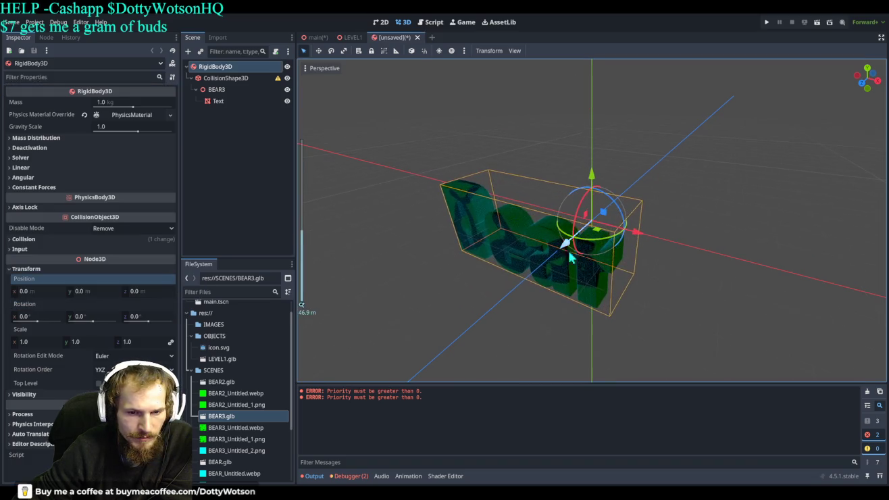
pyautogui.moveTo(570, 228)
pyautogui.mouseDown()
pyautogui.moveTo(569, 248)
pyautogui.moveTo(503, 230)
pyautogui.moveTo(520, 231)
pyautogui.moveTo(453, 261)
pyautogui.mouseUp()
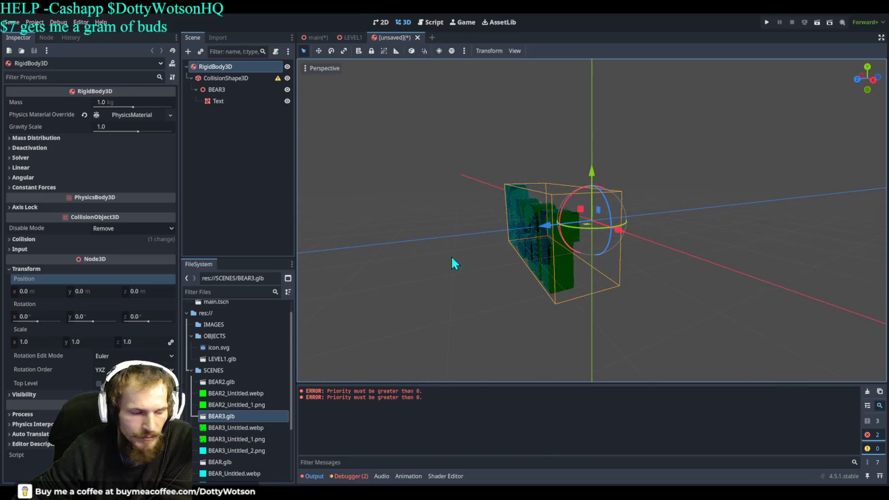
pyautogui.click(219, 78)
pyautogui.click(32, 162)
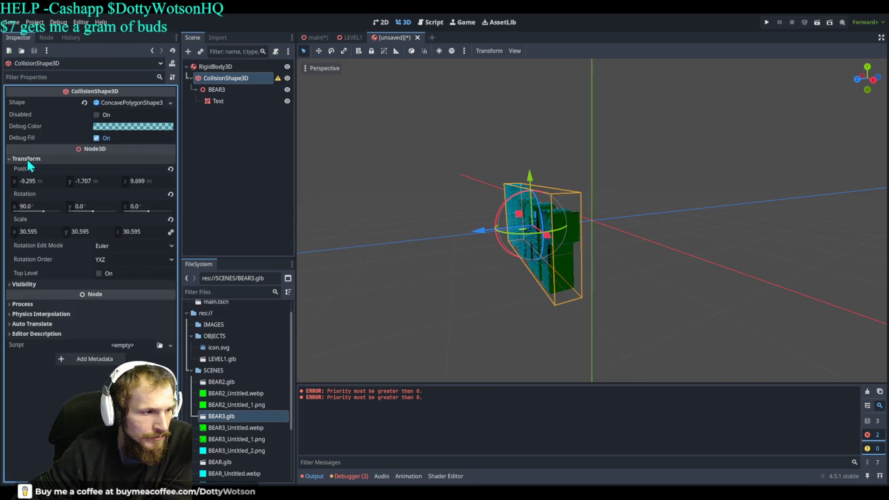
pyautogui.click(169, 168)
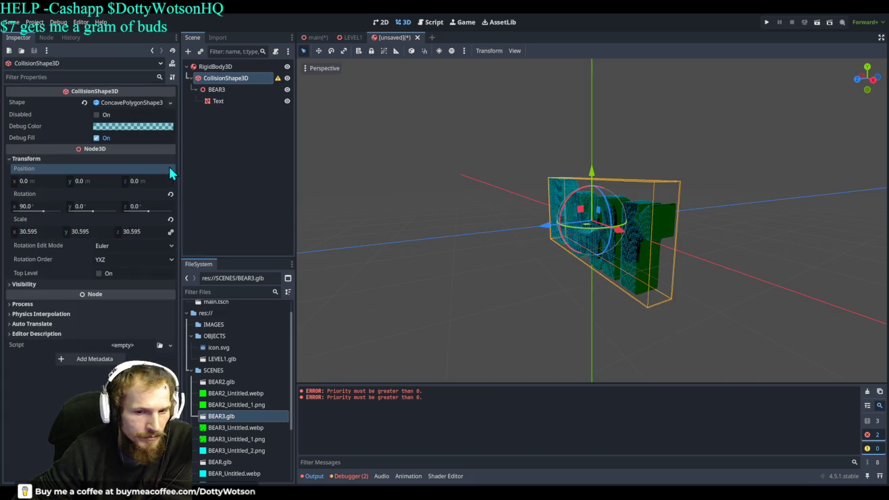
pyautogui.click(170, 194)
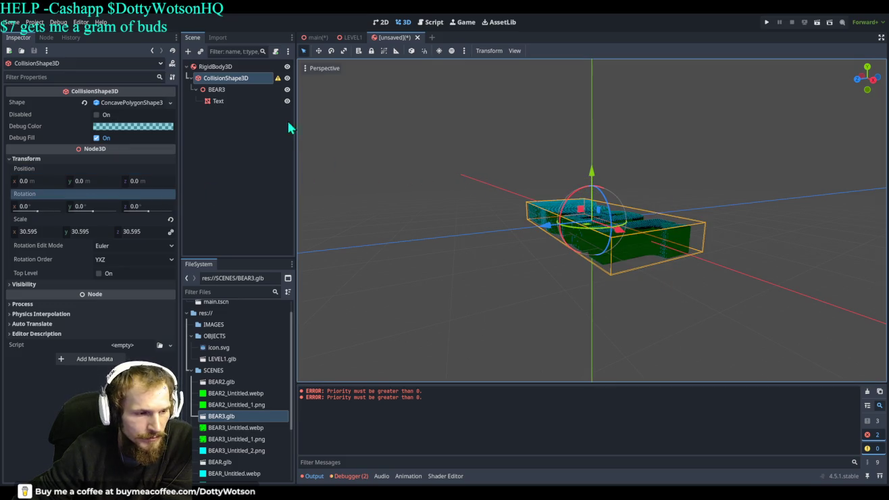
# - Try zeroing BEAR3's X rotation, then undo it so the text stays at -90°
pyautogui.click(216, 89)
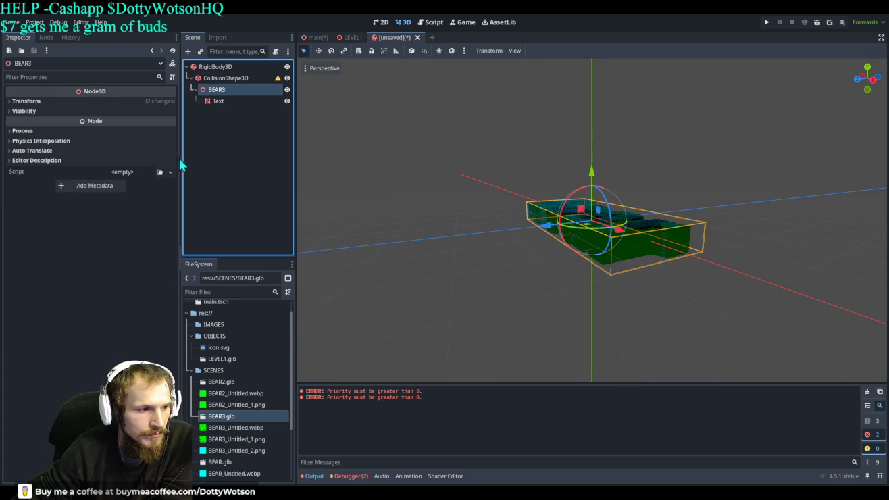
pyautogui.click(30, 101)
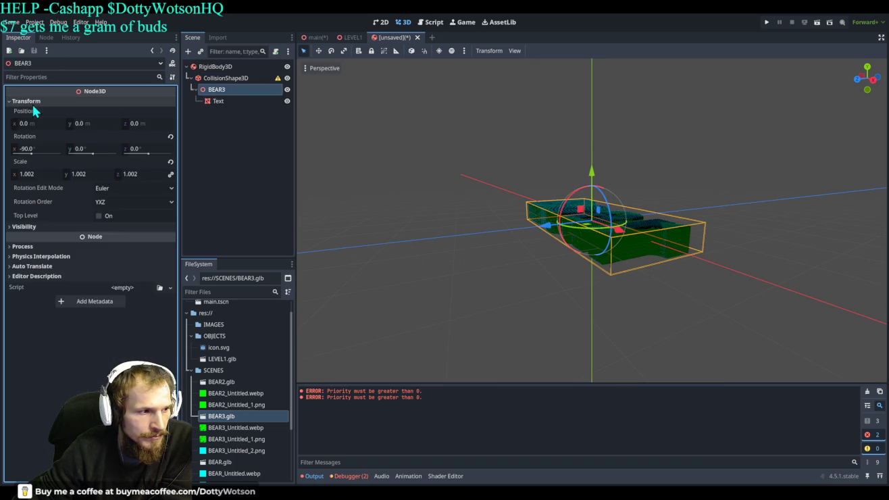
pyautogui.click(170, 136)
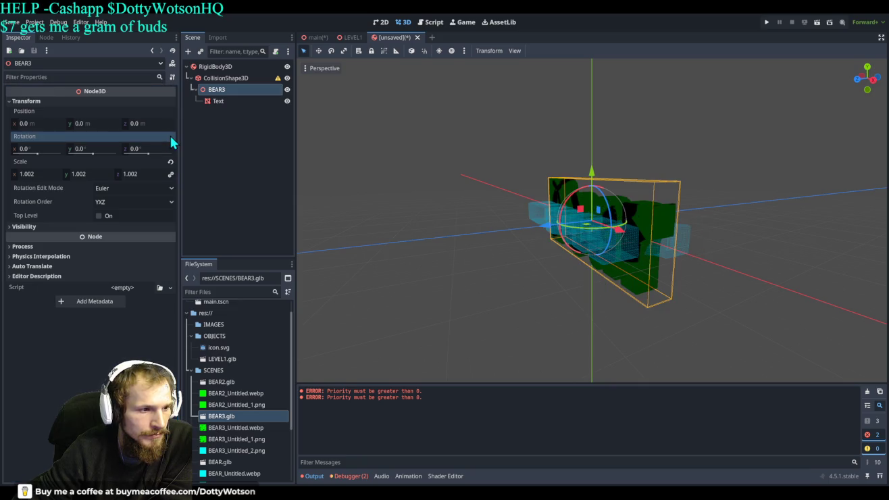
pyautogui.hotkey('ctrl', 'z')
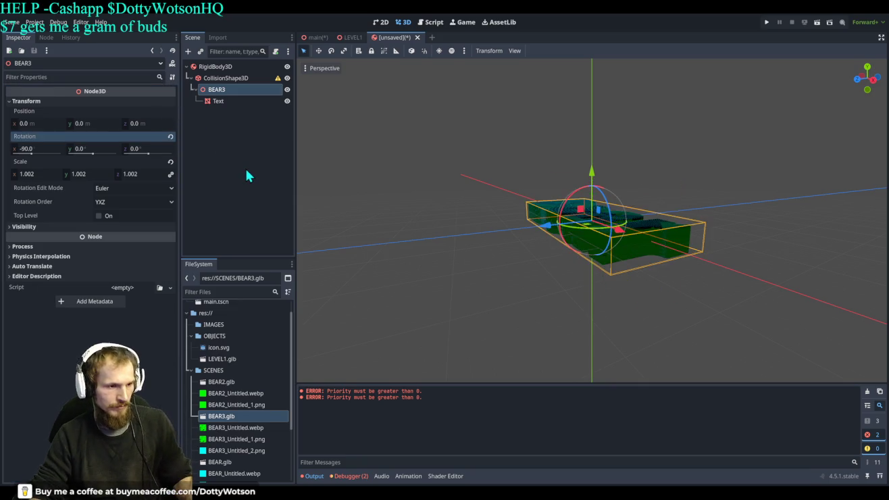
pyautogui.moveTo(611, 243)
pyautogui.mouseDown()
pyautogui.moveTo(616, 196)
pyautogui.moveTo(575, 206)
pyautogui.moveTo(667, 200)
pyautogui.moveTo(655, 198)
pyautogui.mouseUp()
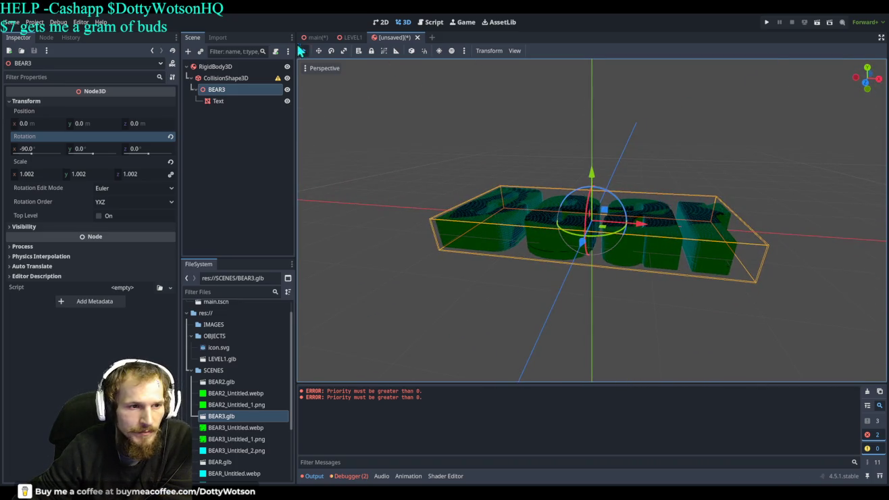
pyautogui.click(314, 37)
pyautogui.scroll(-3, 256, 207)
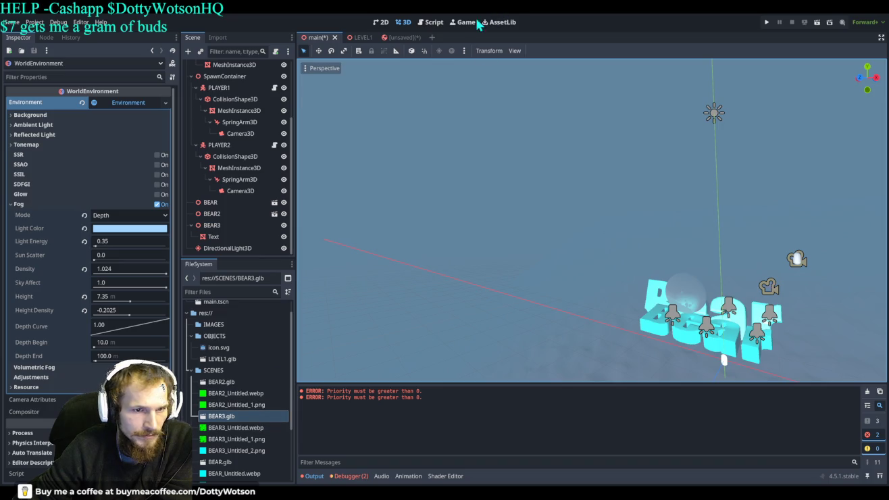
pyautogui.click(403, 39)
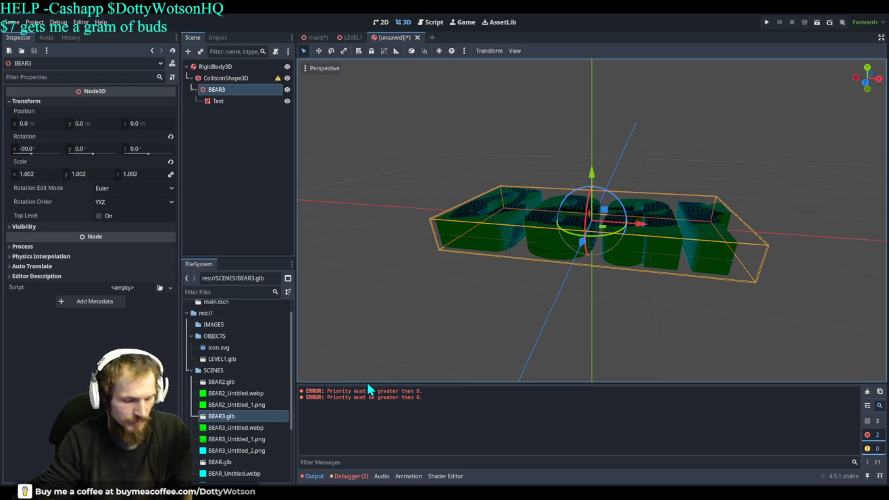
# - Save the new scene as BEAR and return to the main scene
pyautogui.hotkey('ctrl', 's')
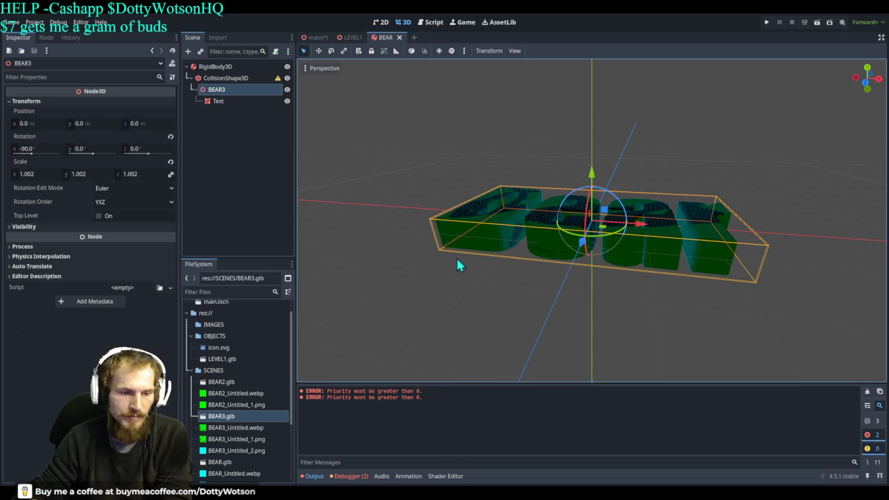
pyautogui.click(315, 36)
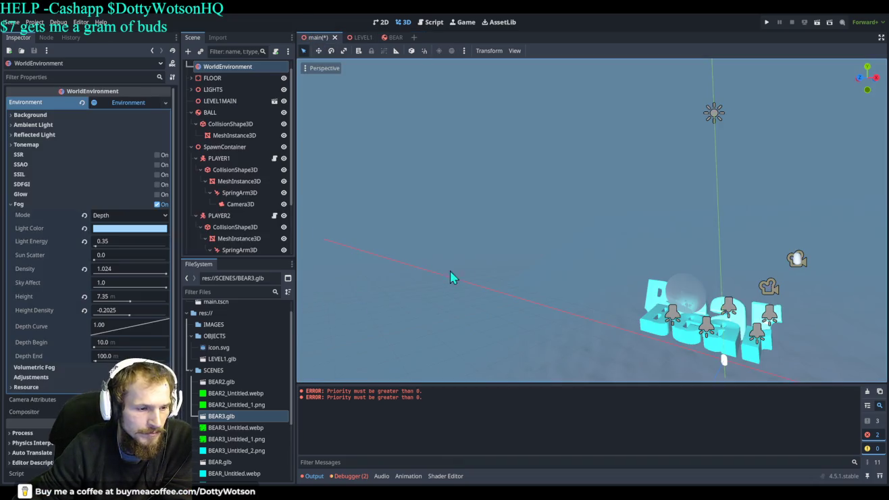
pyautogui.scroll(-3, 432, 280)
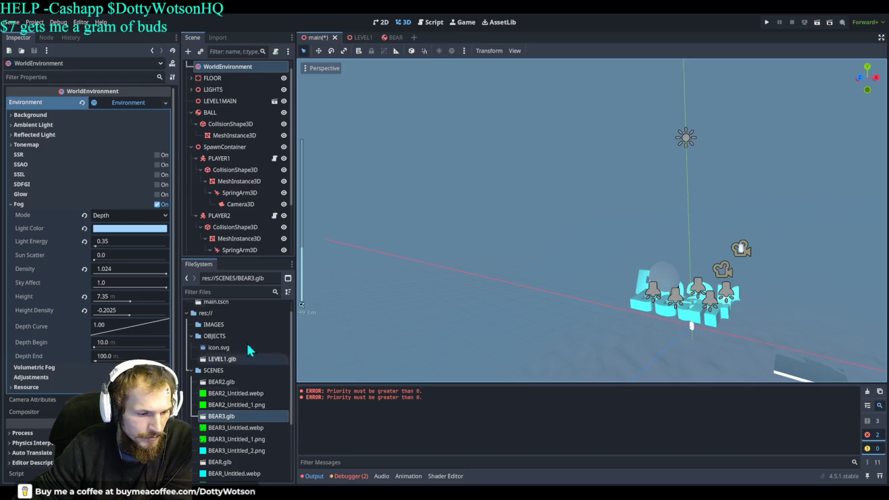
pyautogui.scroll(1, 255, 395)
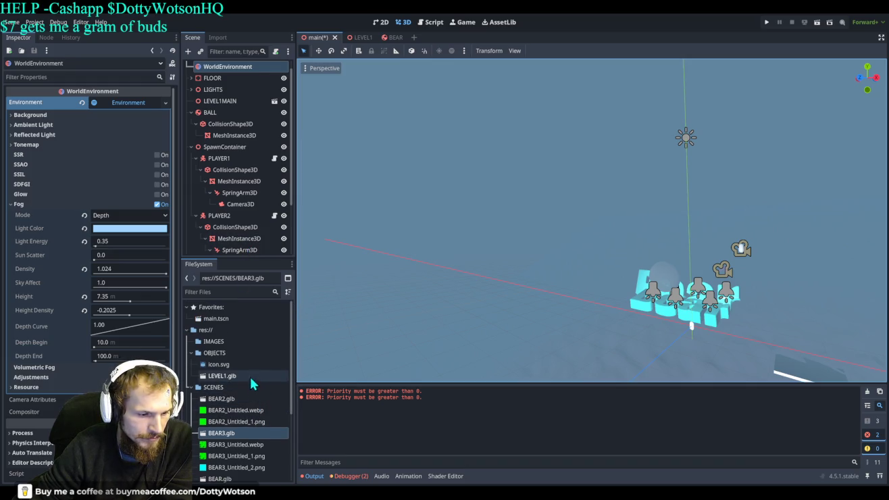
pyautogui.scroll(-5, 254, 389)
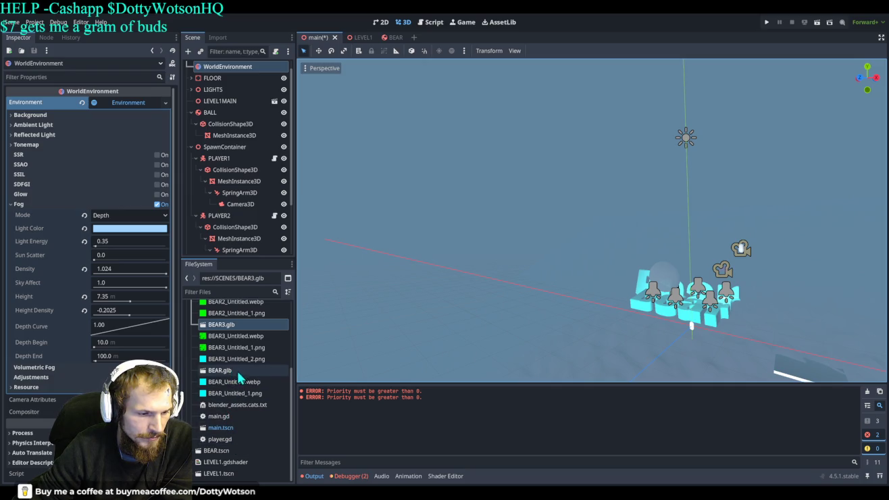
pyautogui.scroll(2, 271, 384)
pyautogui.scroll(-2, 269, 383)
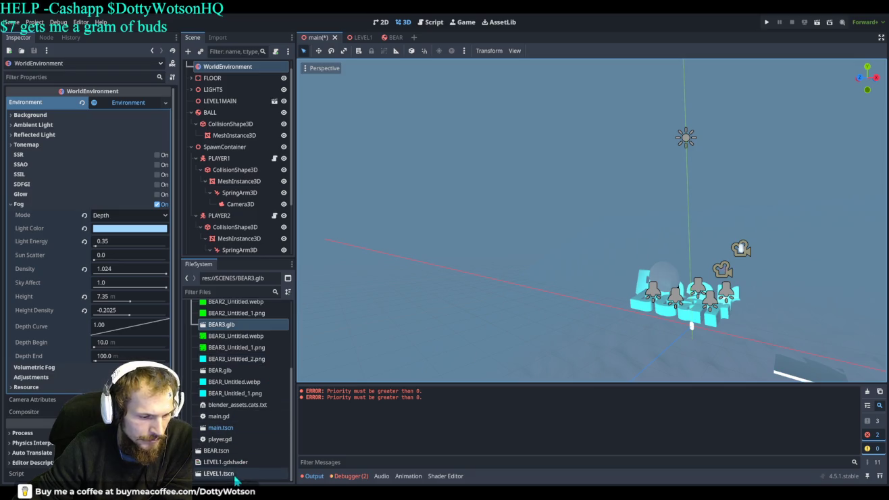
# - Drag BEAR.tscn into the 3D viewport and lift it along the Y axis
pyautogui.click(218, 452)
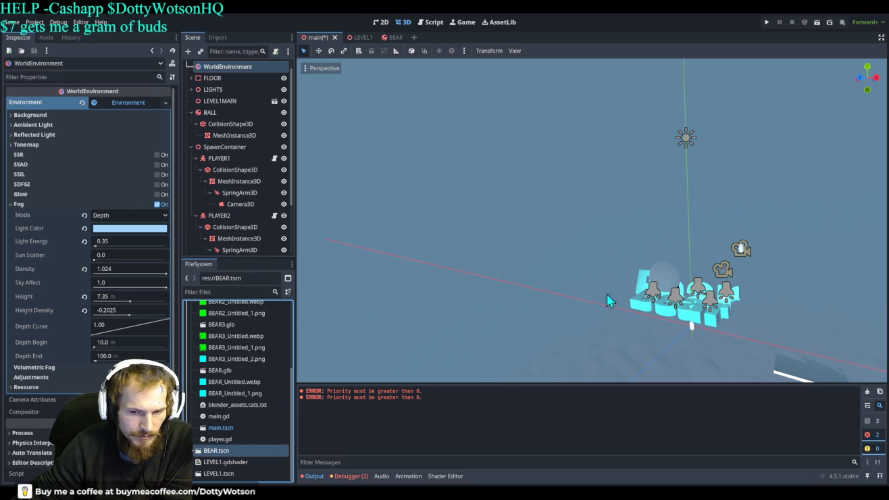
pyautogui.moveTo(625, 307); pyautogui.dragTo(599, 255)
pyautogui.moveTo(575, 300)
pyautogui.mouseDown()
pyautogui.moveTo(581, 303)
pyautogui.moveTo(565, 313)
pyautogui.moveTo(570, 245)
pyautogui.moveTo(576, 330)
pyautogui.mouseUp()
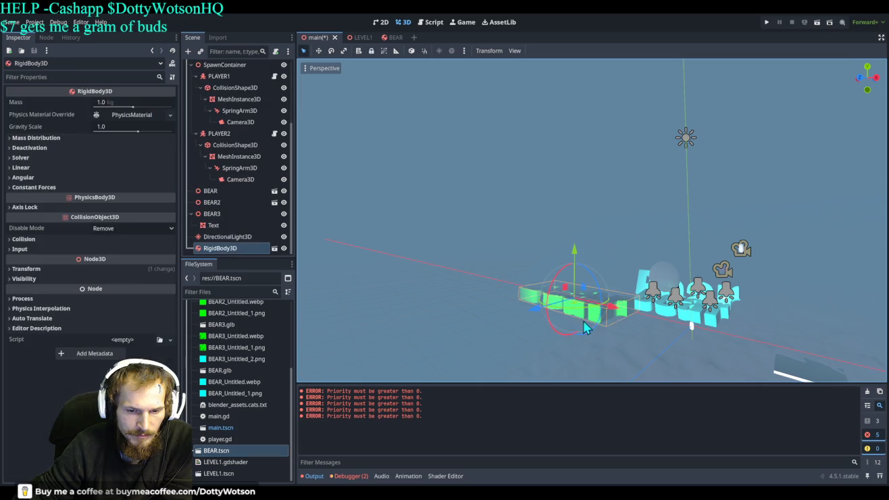
pyautogui.moveTo(575, 252); pyautogui.dragTo(570, 171)
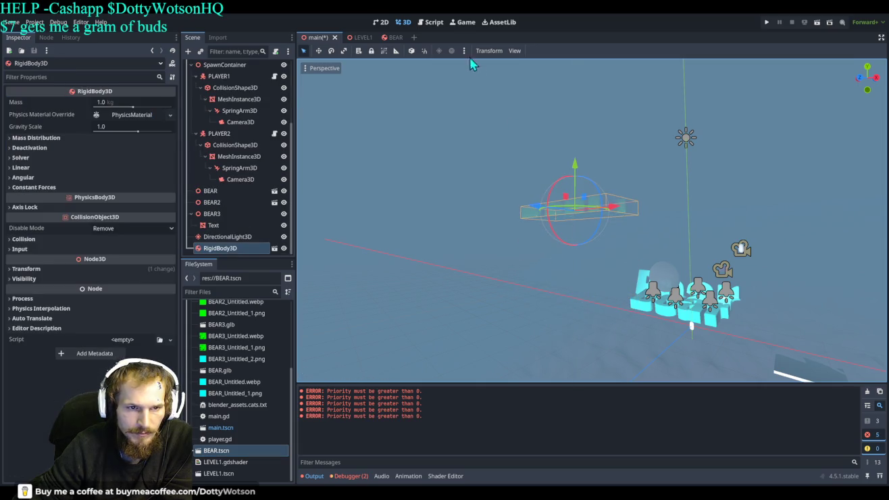
# - Test-run the project, stop it, then tilt the BEAR rigid body roughly 58 degrees
pyautogui.click(766, 23)
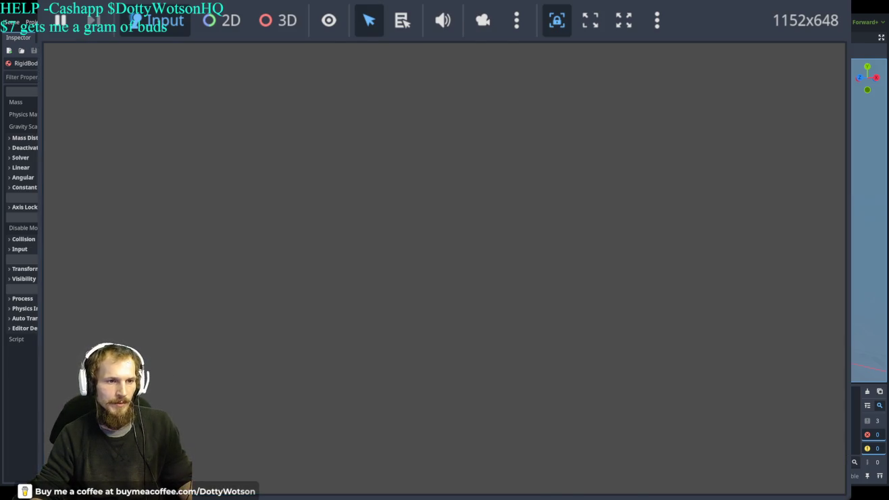
pyautogui.press('F8')
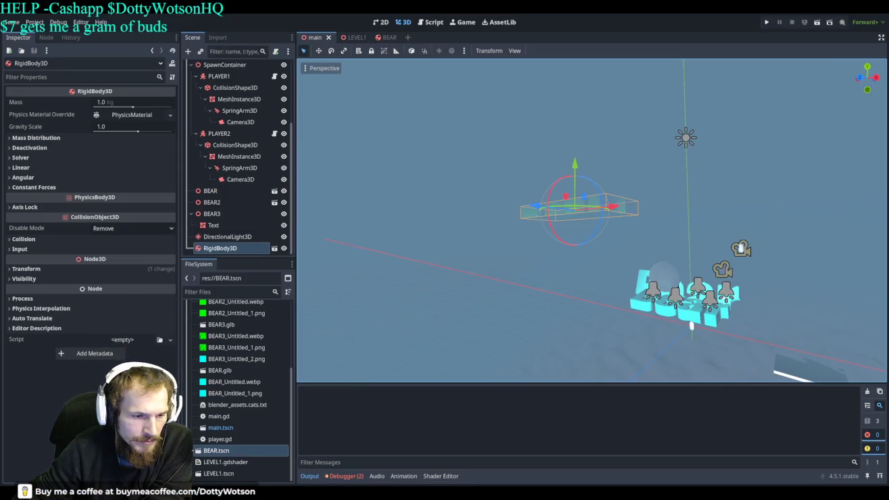
pyautogui.moveTo(565, 191); pyautogui.dragTo(564, 249)
pyautogui.moveTo(566, 214); pyautogui.dragTo(561, 225)
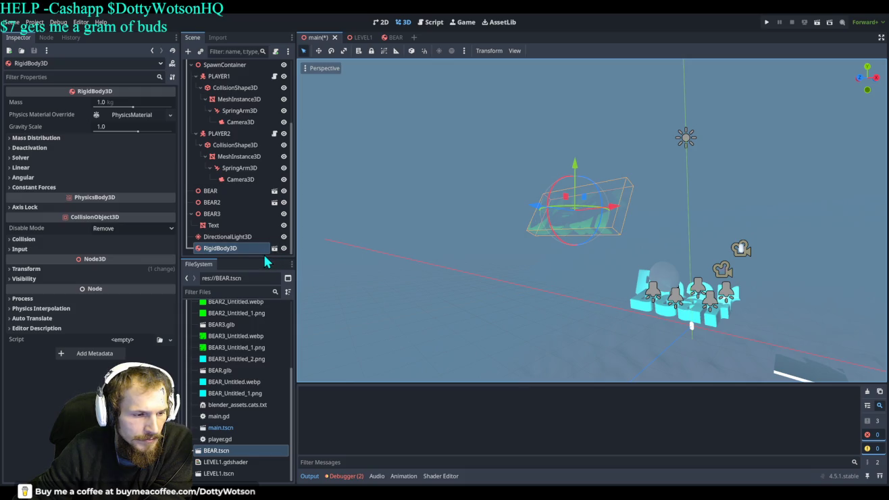
# - Set the BEAR scene's CollisionShape3D process mode to Always and run the project
pyautogui.click(392, 37)
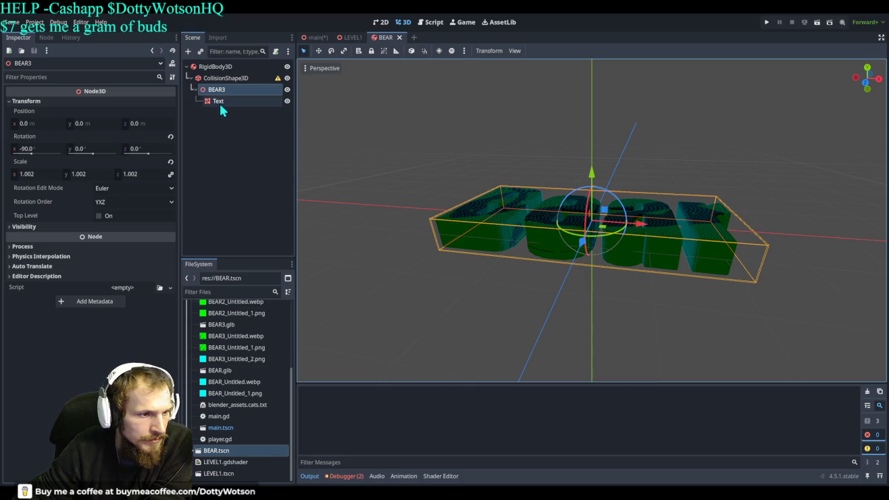
pyautogui.click(223, 79)
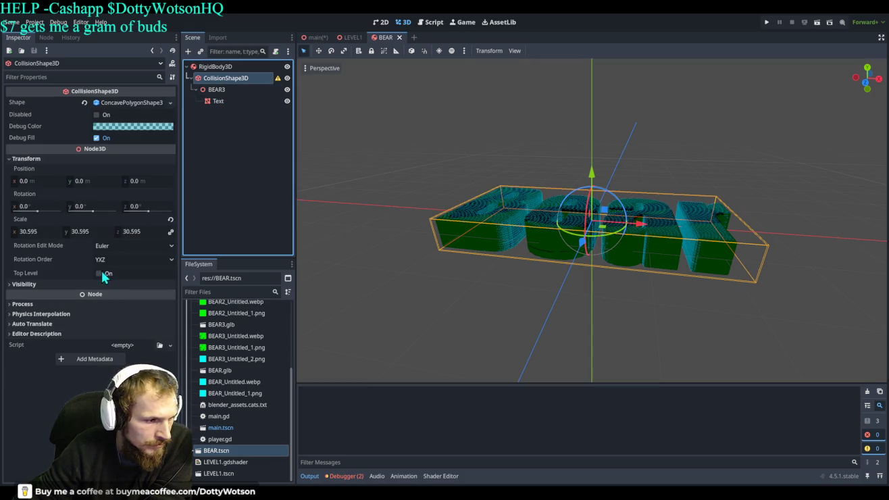
pyautogui.click(22, 304)
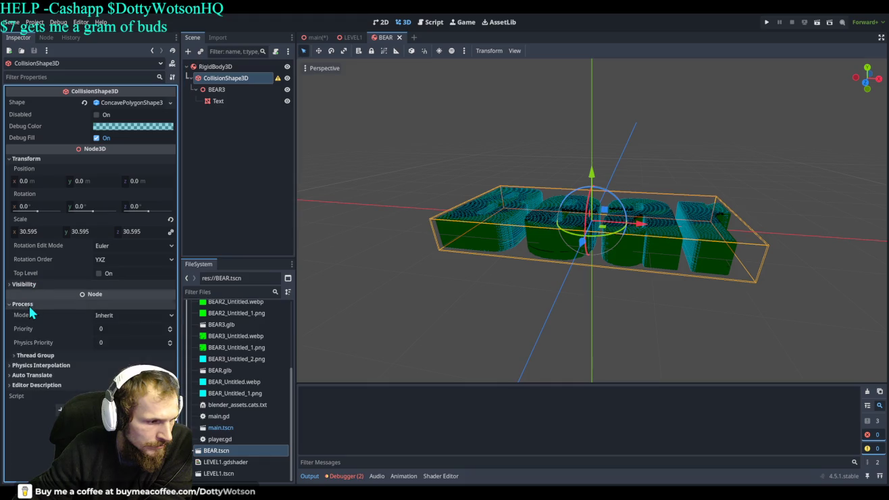
pyautogui.click(119, 312)
pyautogui.click(124, 340)
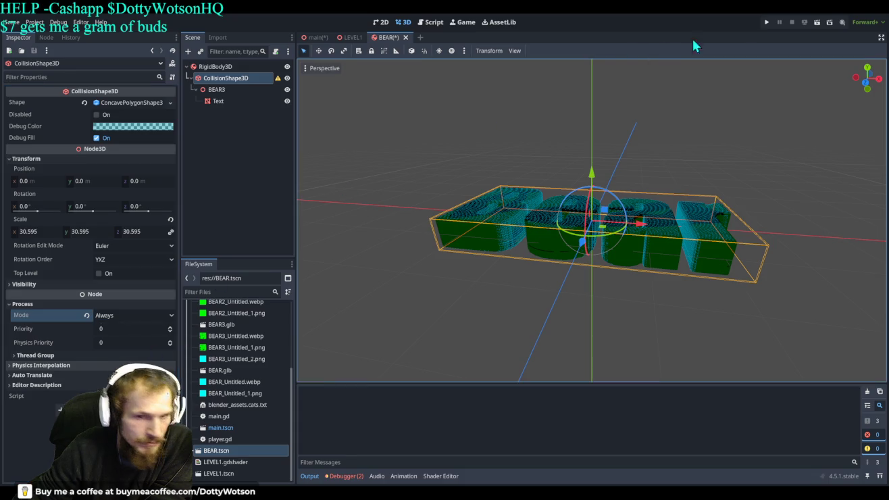
pyautogui.click(768, 19)
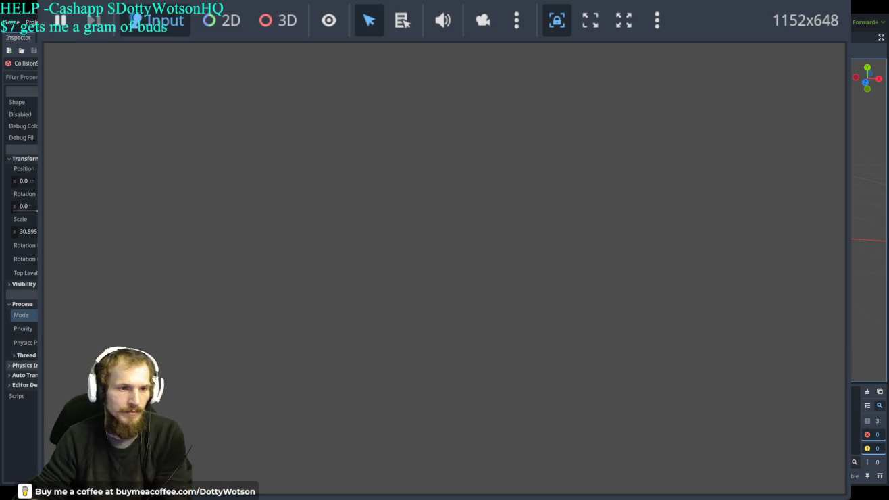
# - Stop the game, revert the collision shape's process mode to Inherit, and return to main
pyautogui.press('F8')
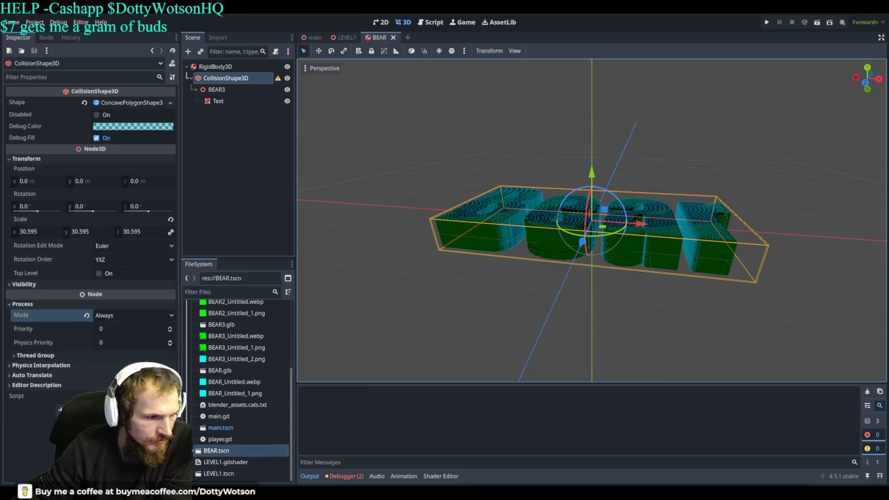
pyautogui.click(120, 320)
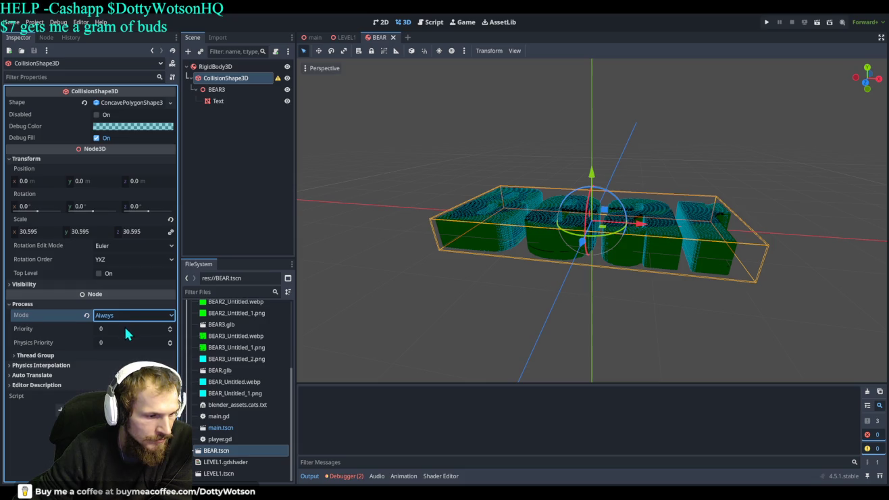
pyautogui.hotkey('ctrl', 'z')
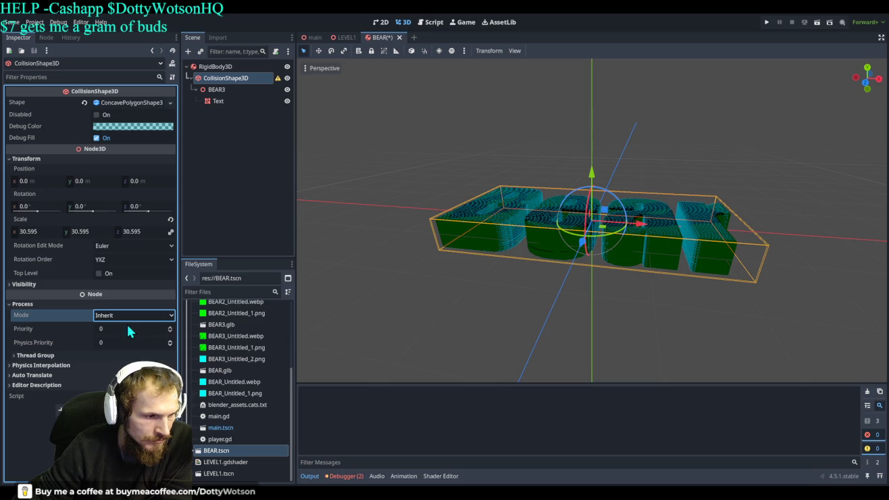
pyautogui.click(311, 37)
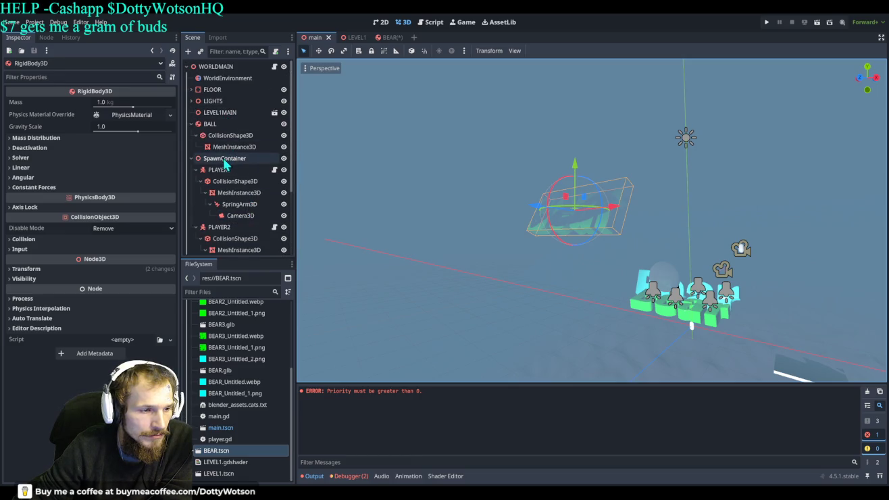
# - Collapse the BALL, SpawnContainer and BEAR3 branches, then delete the BEAR, BEAR2 and BEAR3 nodes
pyautogui.click(192, 125)
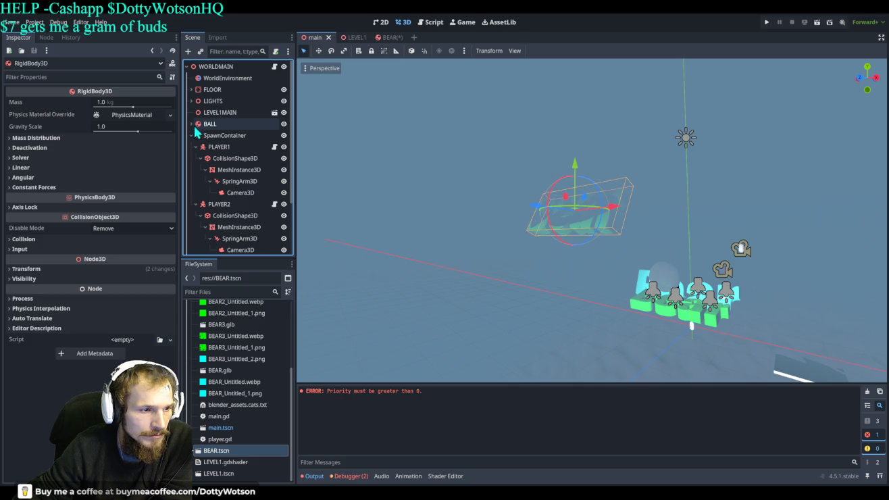
pyautogui.click(192, 135)
pyautogui.click(191, 169)
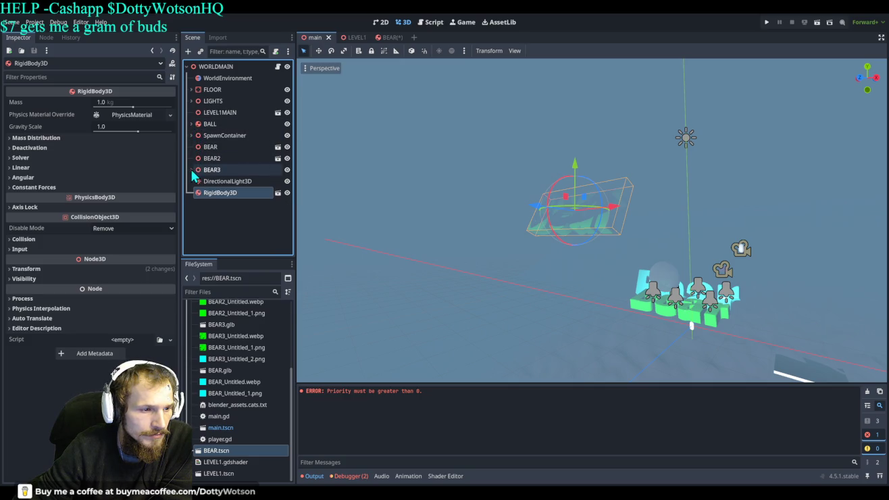
pyautogui.click(222, 149)
pyautogui.press('Delete')
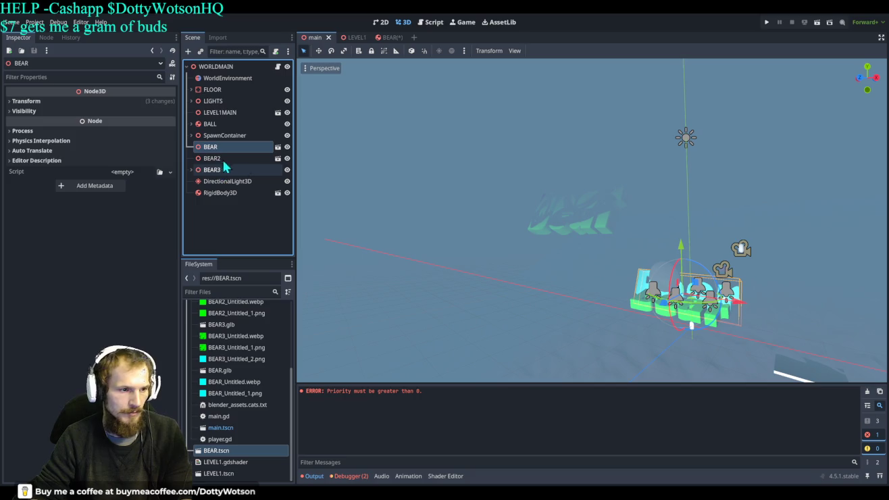
pyautogui.click(222, 148)
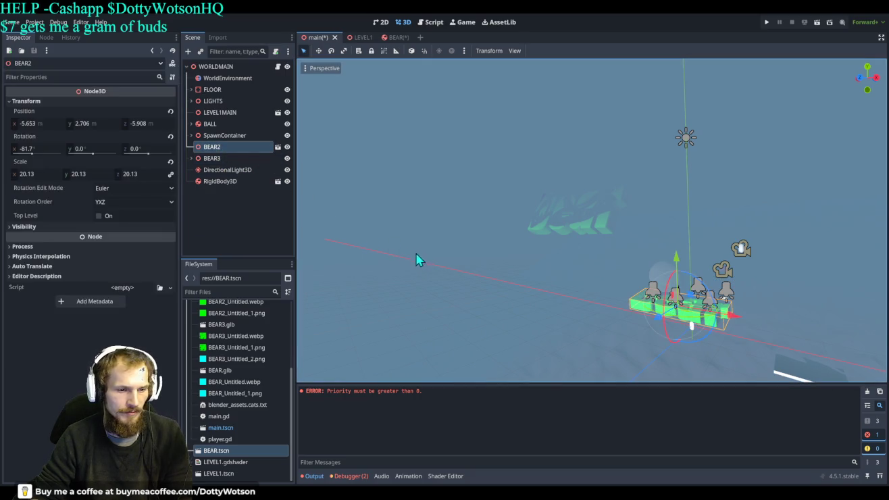
pyautogui.press('Delete')
pyautogui.click(224, 147)
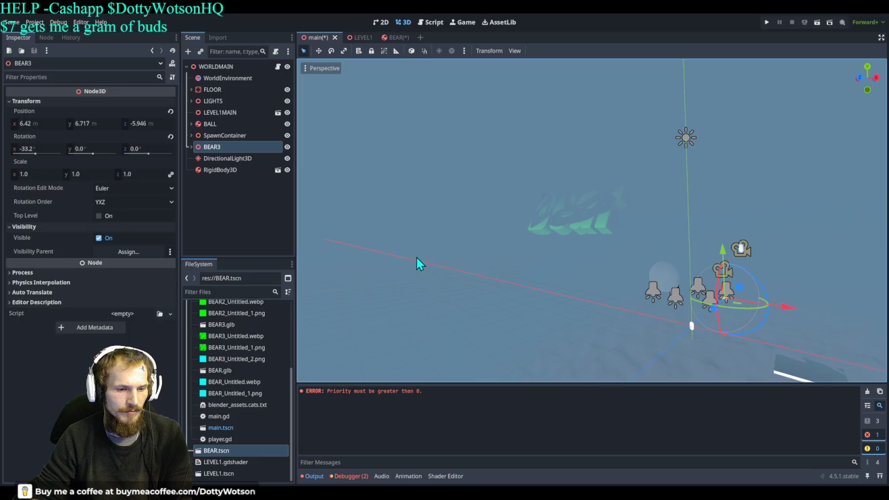
pyautogui.press('Delete')
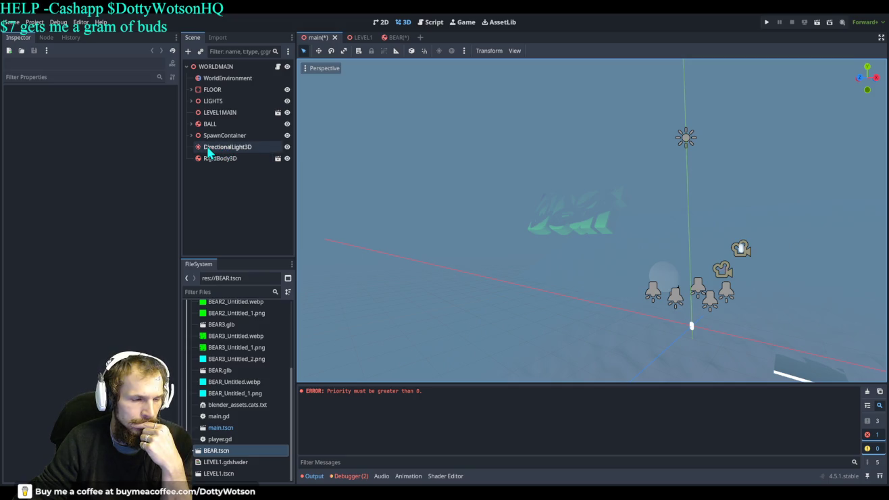
pyautogui.moveTo(208, 152)
pyautogui.mouseDown()
pyautogui.moveTo(221, 114)
pyautogui.moveTo(220, 138)
pyautogui.mouseUp()
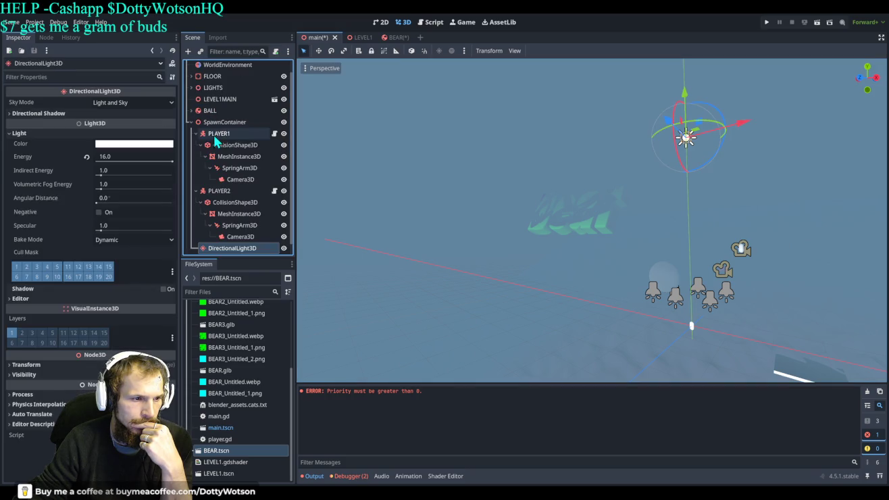
# - Set the bear rigid body's Disable Mode to Keep Active and test-run the game
pyautogui.click(191, 123)
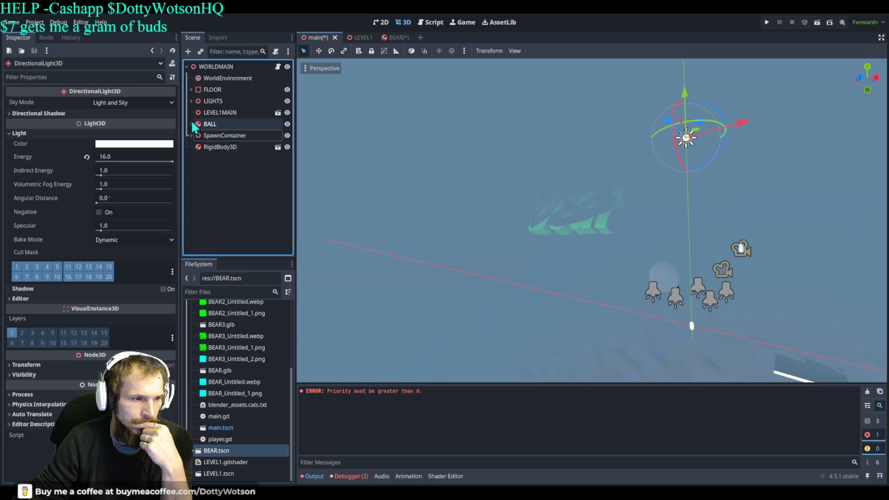
pyautogui.click(221, 149)
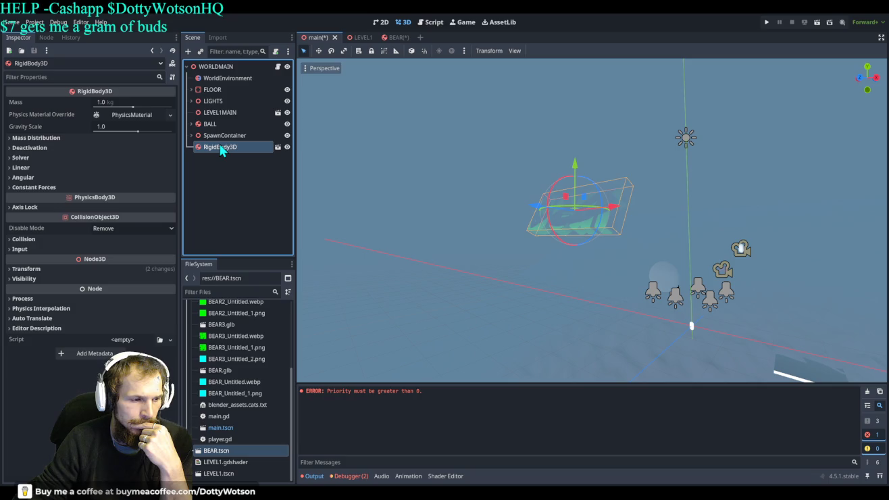
pyautogui.click(115, 229)
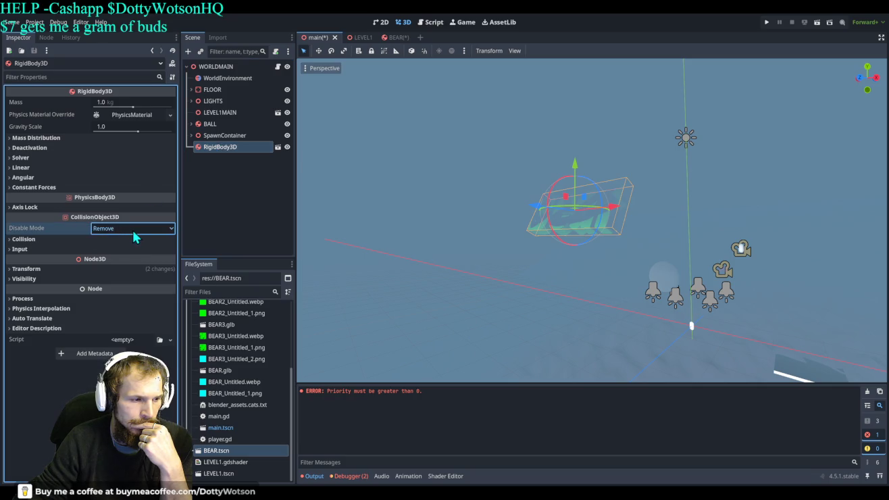
pyautogui.press('Down')
pyautogui.press('Down')
pyautogui.click(766, 22)
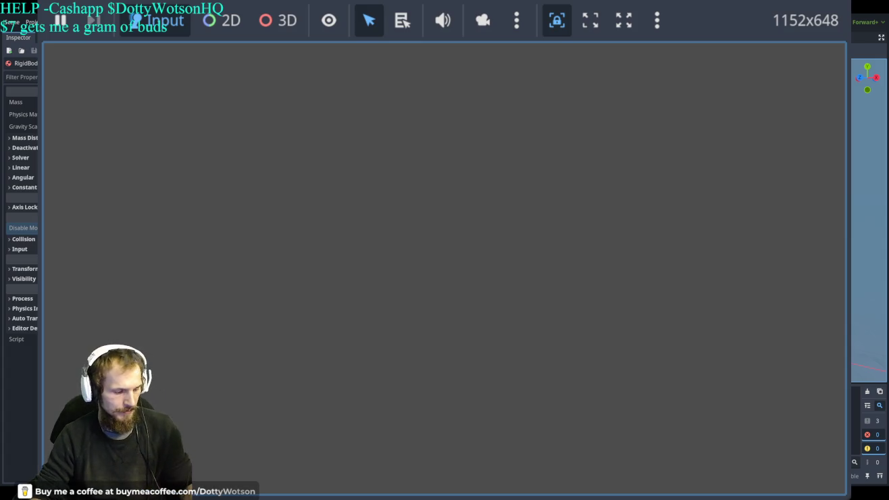
pyautogui.press('F8')
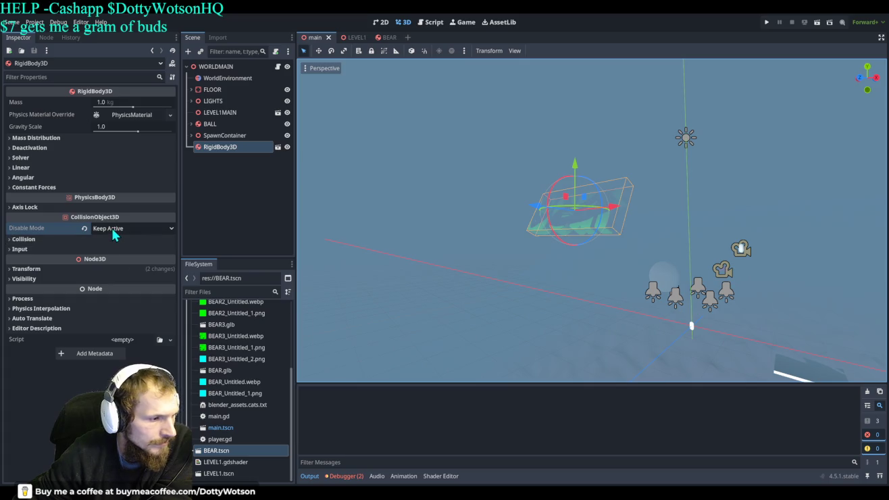
pyautogui.click(27, 240)
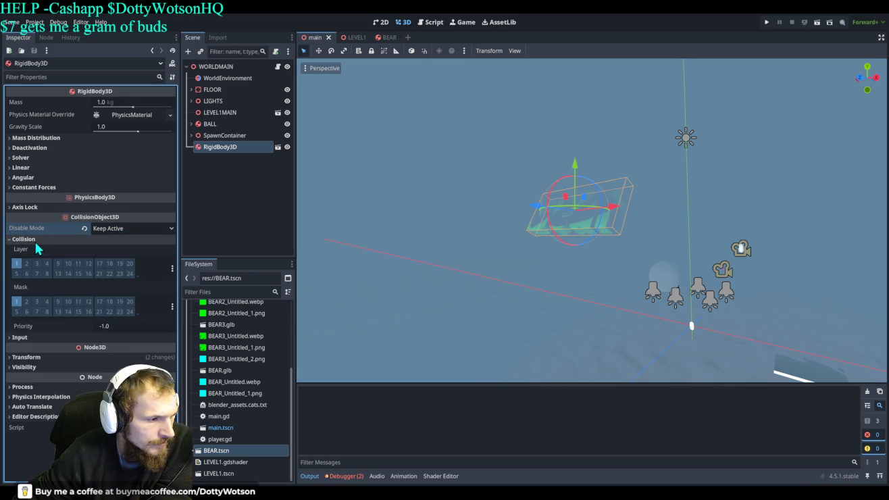
# - Give the body collision mask layers 1 and 2, layers 1–4, and revert Disable Mode to Remove
pyautogui.click(26, 302)
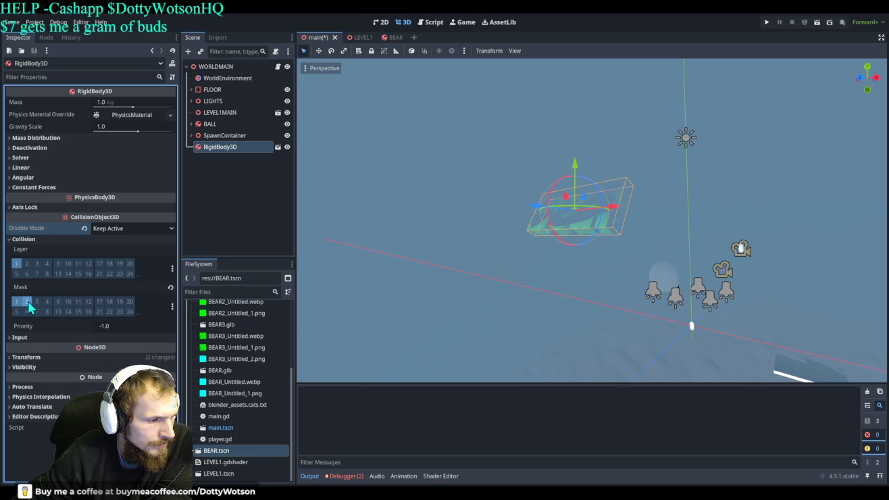
pyautogui.click(17, 306)
pyautogui.click(20, 337)
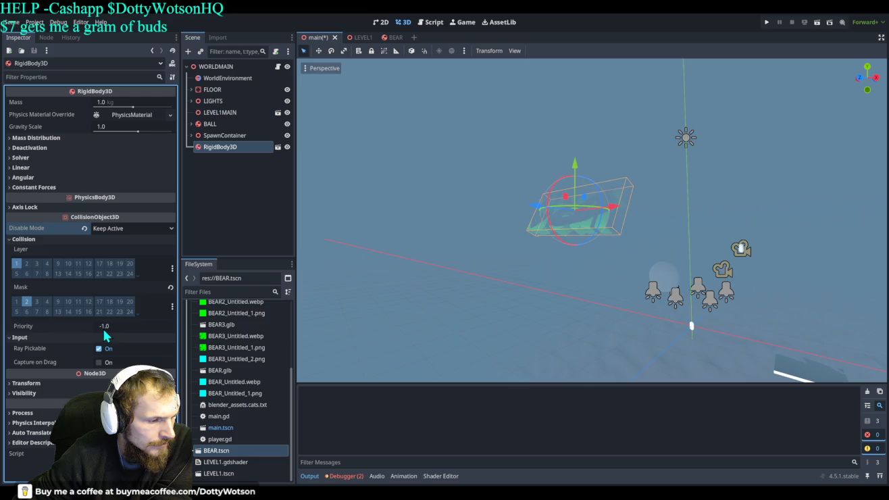
pyautogui.click(16, 301)
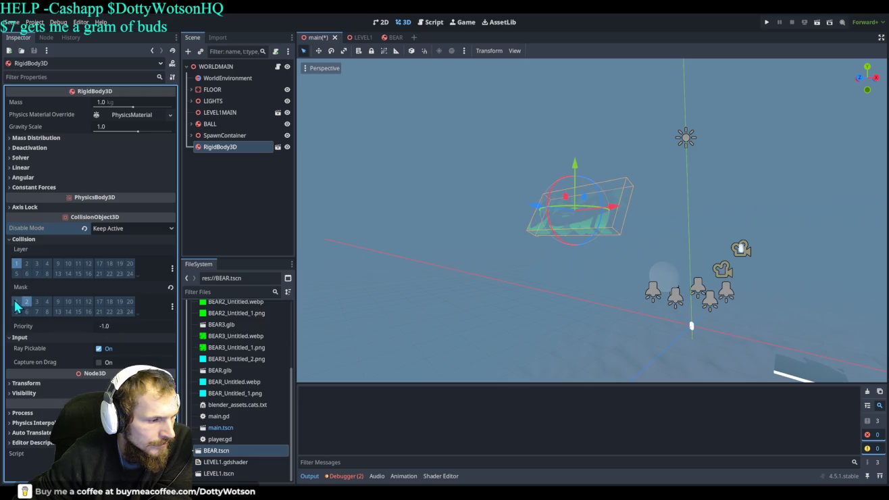
pyautogui.click(26, 263)
pyautogui.click(37, 263)
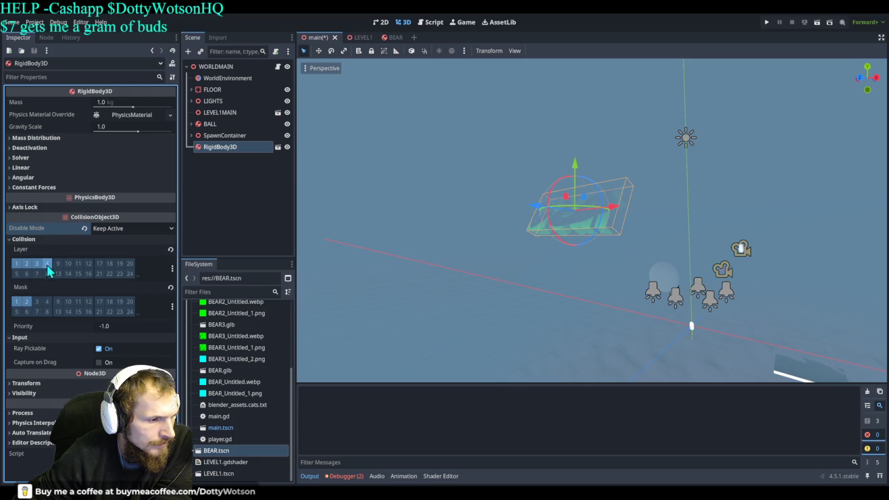
pyautogui.click(85, 228)
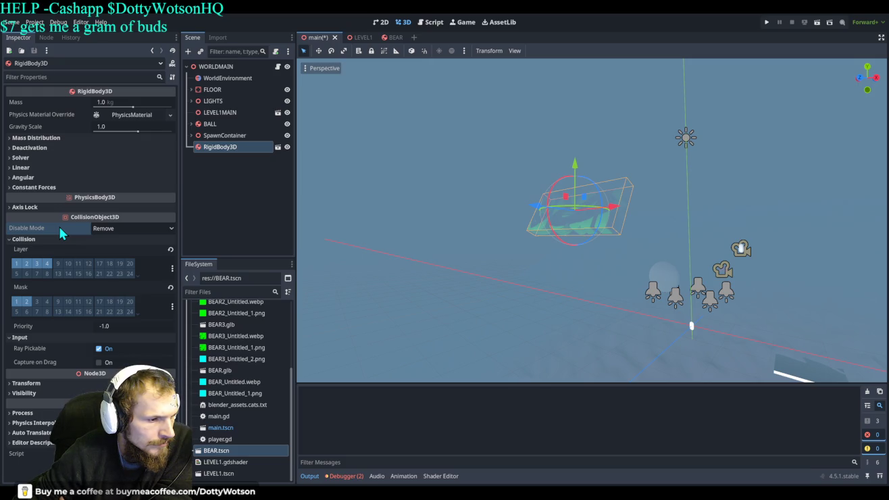
pyautogui.click(129, 225)
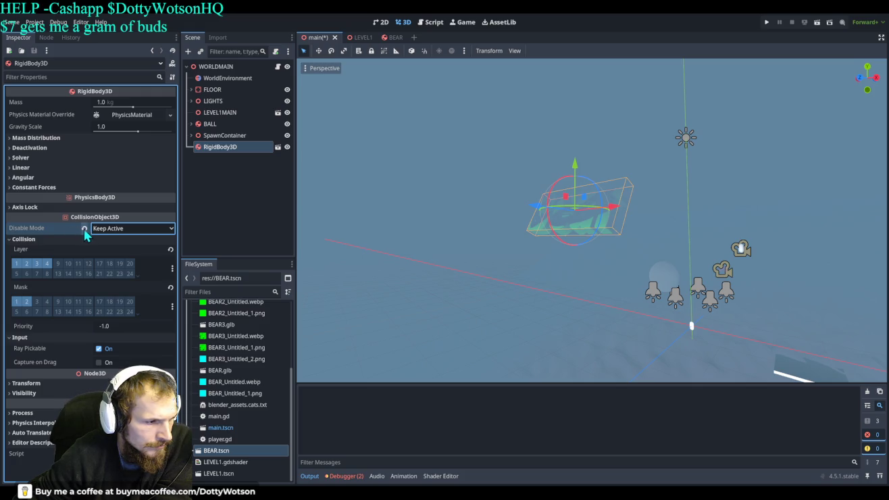
pyautogui.click(131, 231)
pyautogui.click(125, 236)
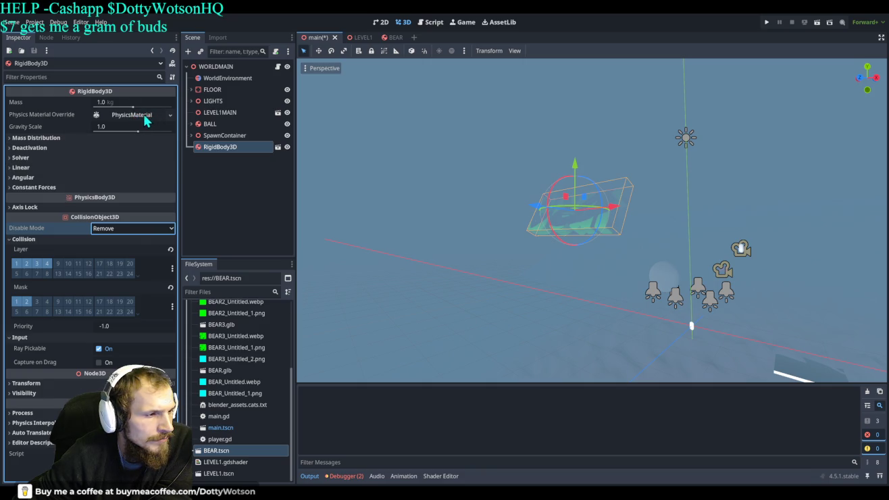
pyautogui.click(34, 138)
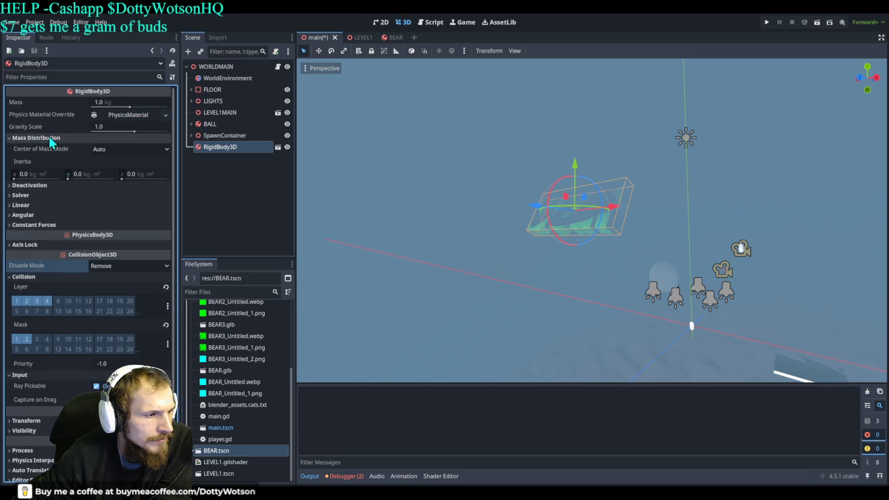
pyautogui.click(49, 138)
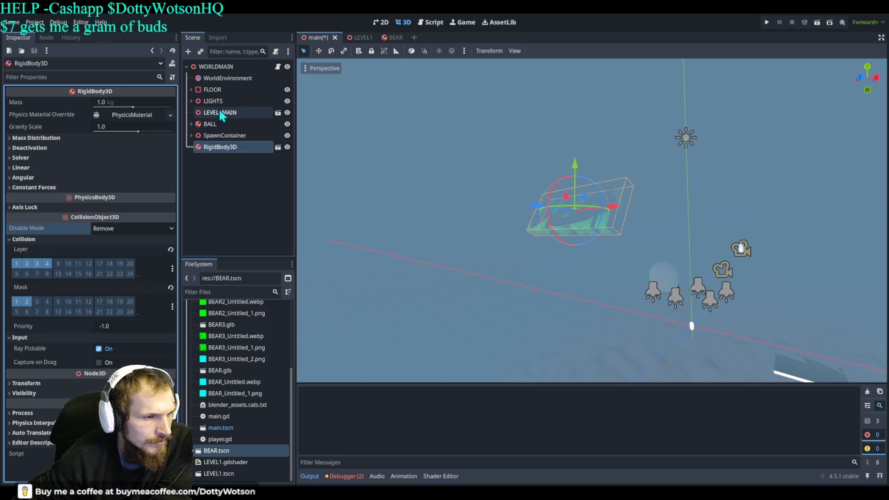
pyautogui.click(204, 125)
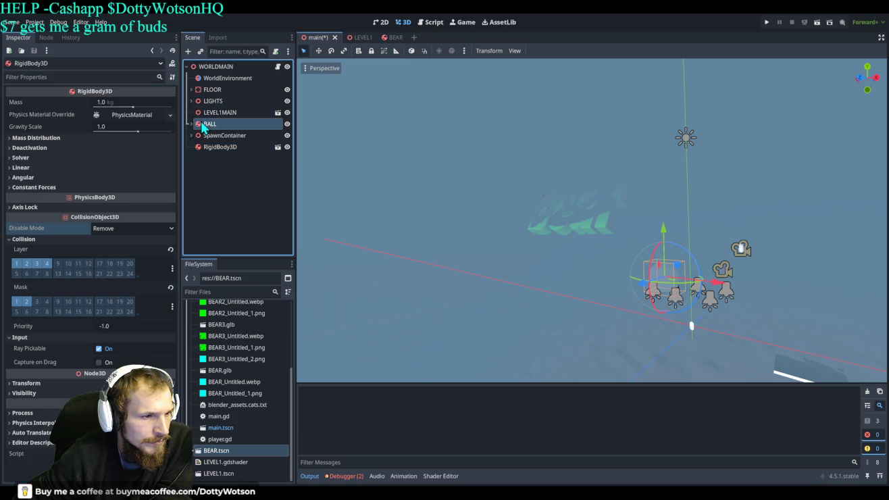
pyautogui.scroll(-1, 117, 213)
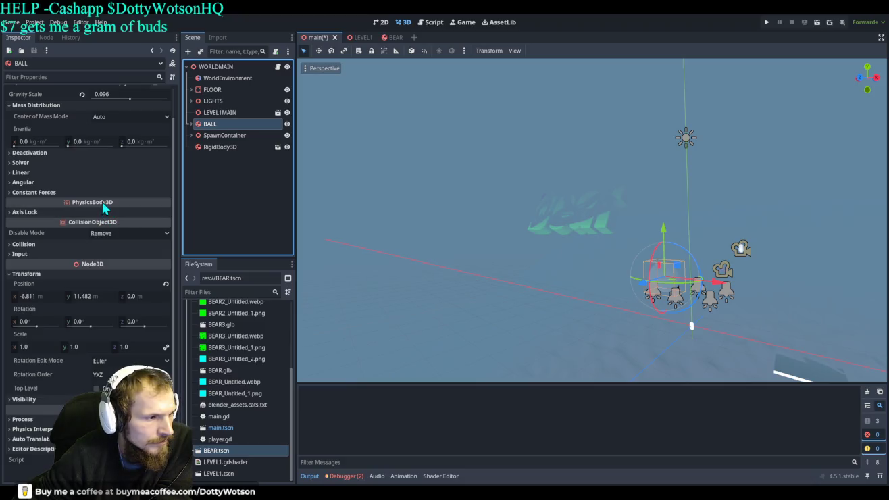
pyautogui.scroll(1, 106, 210)
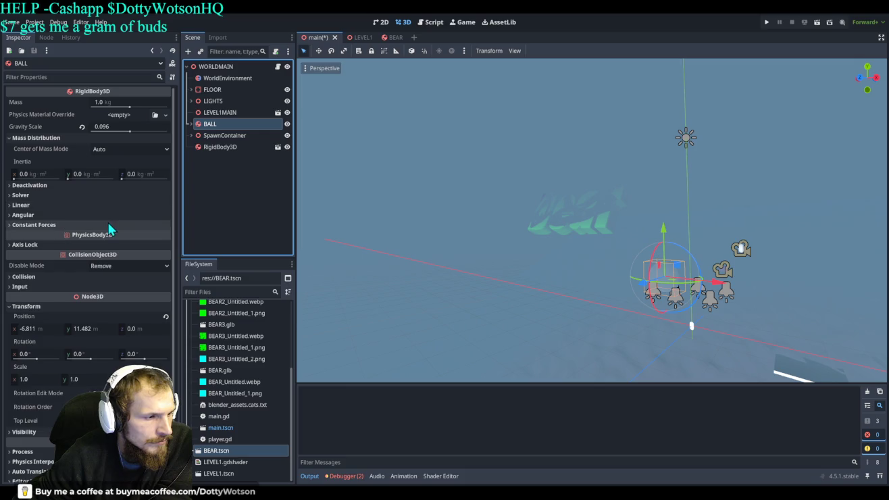
pyautogui.click(108, 226)
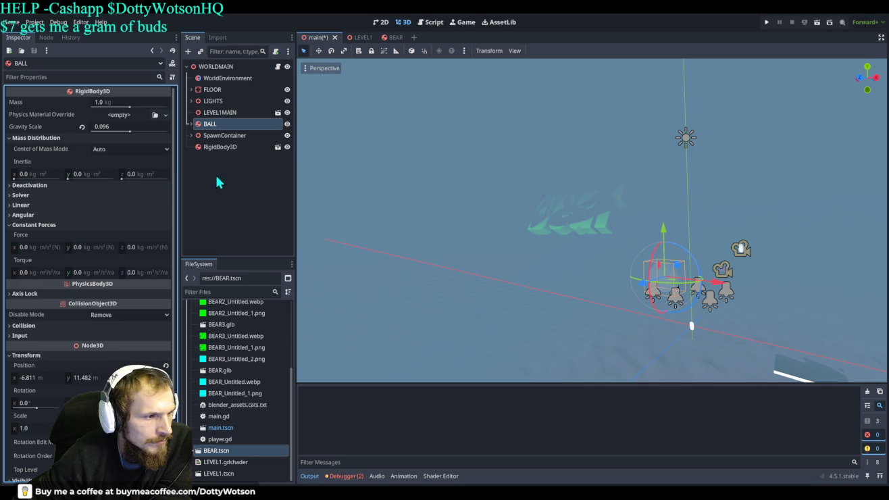
pyautogui.click(222, 148)
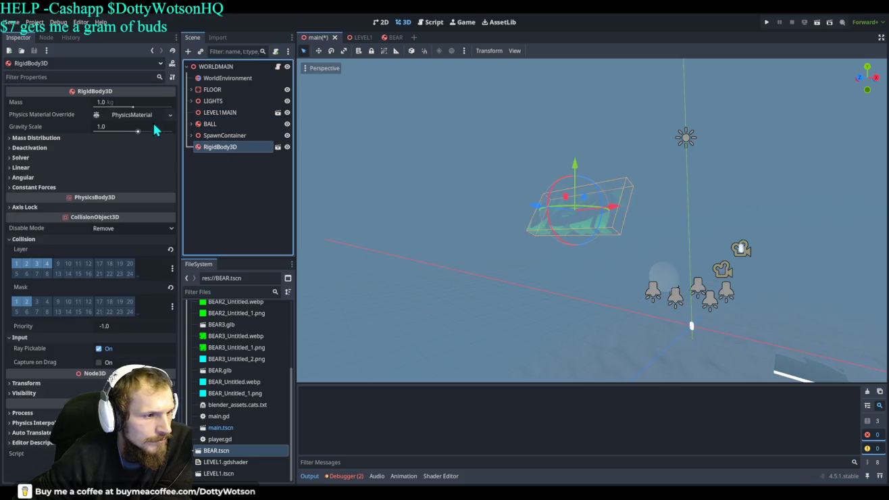
# - Clear the RigidBody3D's Physics Material Override to <empty> and run the game
pyautogui.click(152, 121)
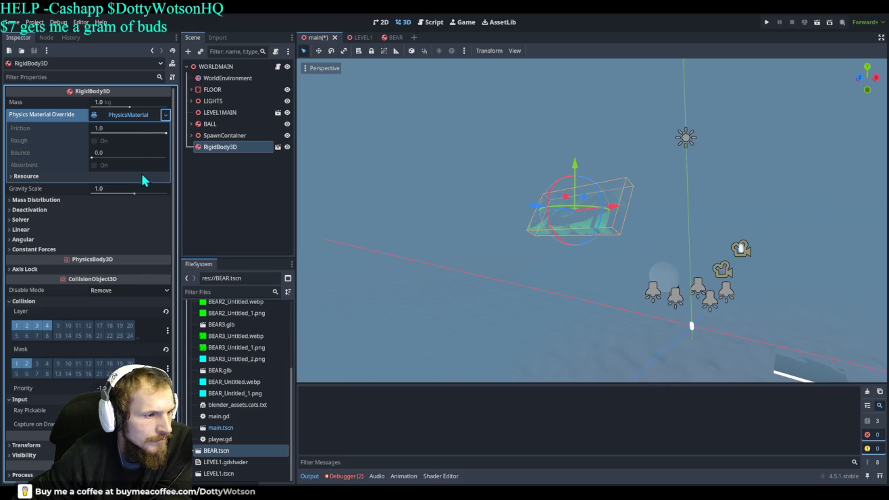
pyautogui.hotkey('ctrl', 'z')
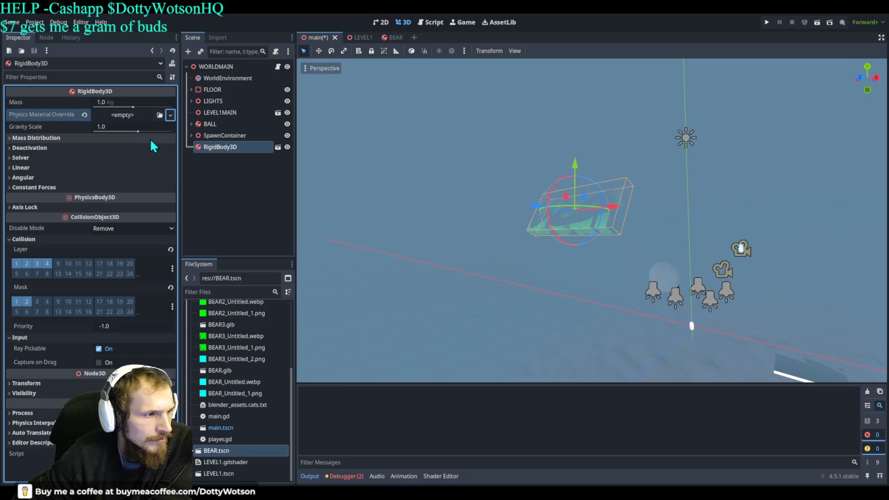
pyautogui.click(765, 23)
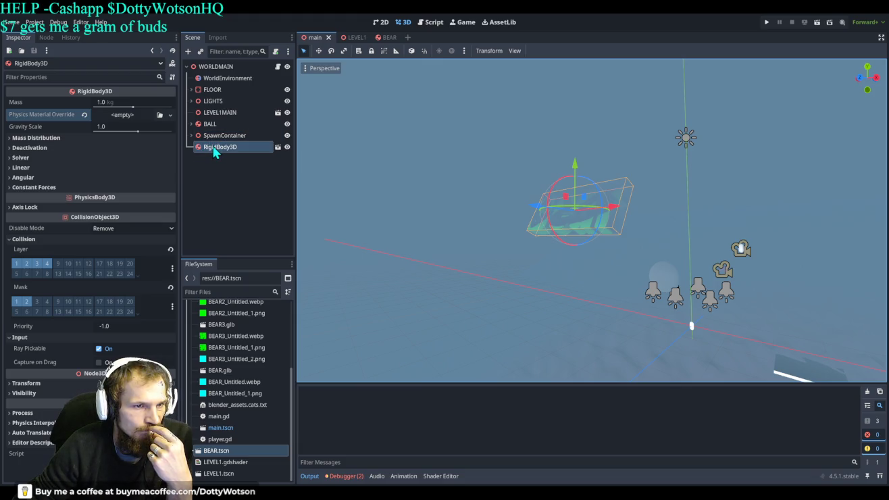
# - Move from the BEAR scene through main to the LEVEL1 scene
pyautogui.click(392, 38)
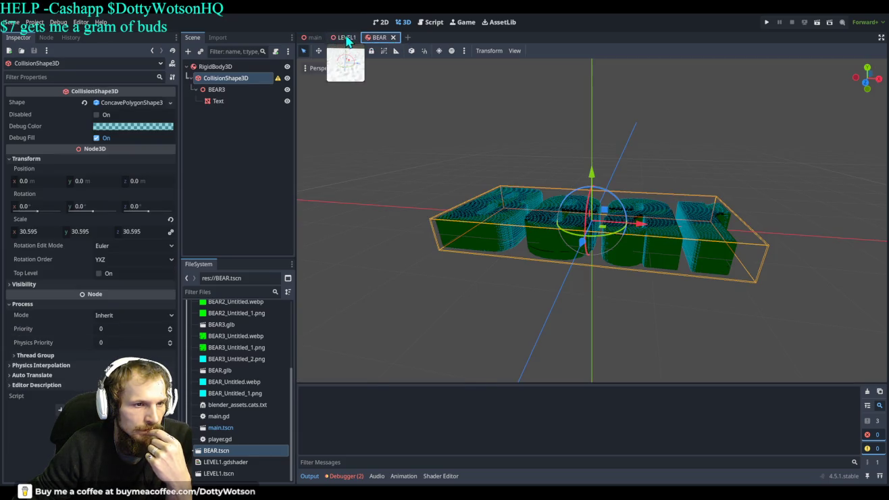
pyautogui.click(310, 38)
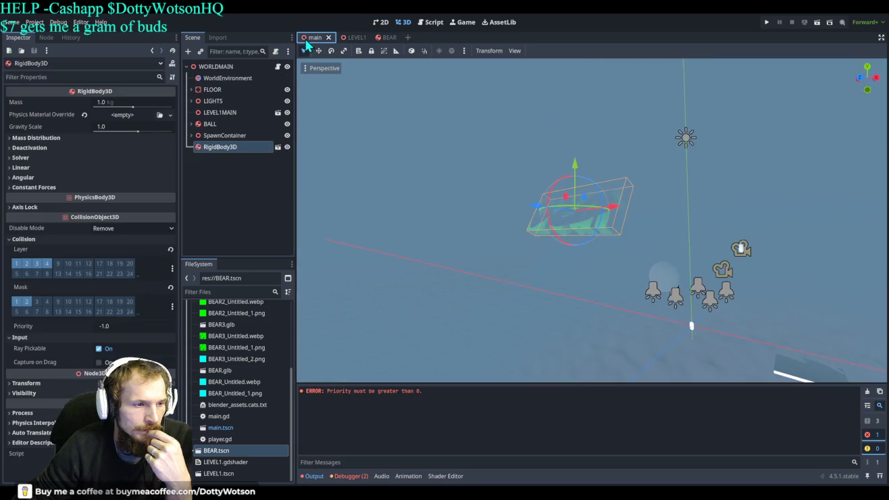
pyautogui.click(351, 38)
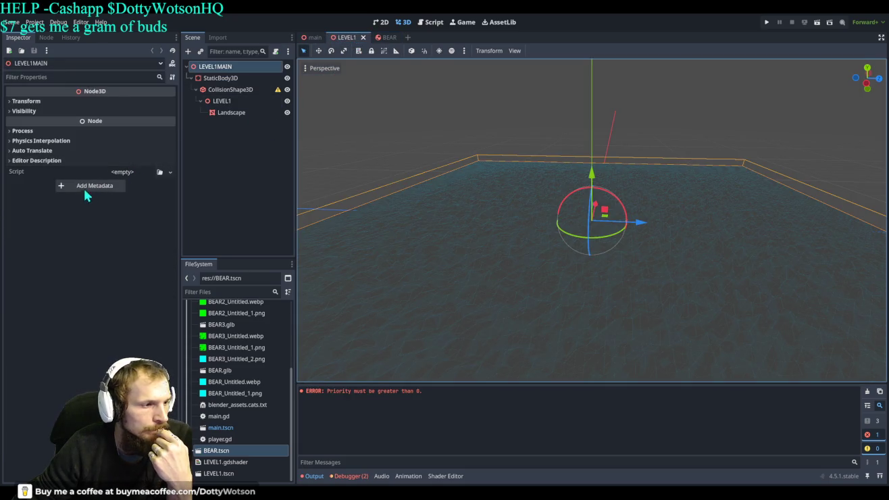
# - Expand LEVEL1MAIN's Process, Physics Interpolation, Auto Translate, Visibility and Transform sections
pyautogui.click(13, 134)
pyautogui.click(22, 191)
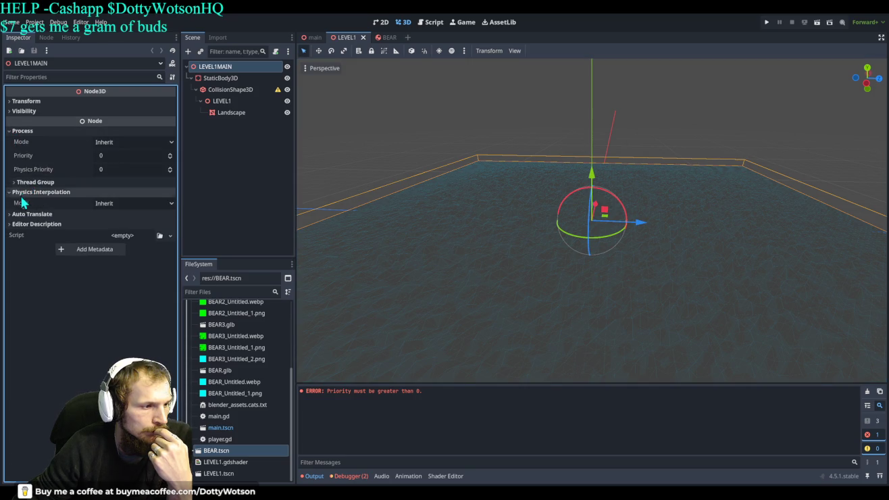
pyautogui.click(24, 213)
pyautogui.click(20, 111)
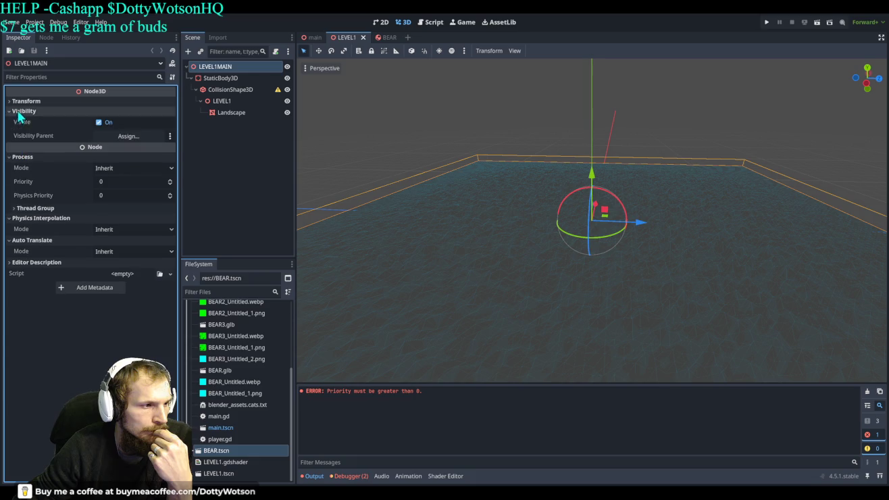
pyautogui.click(25, 101)
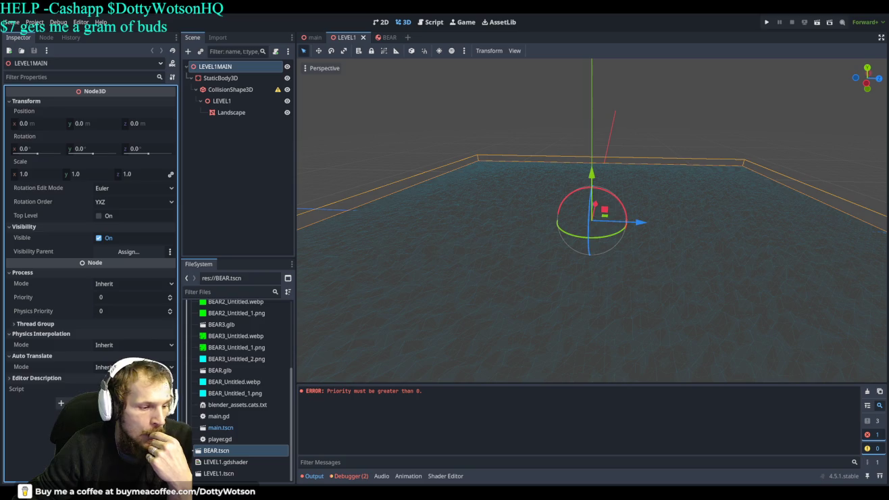
# - Review the landscape CollisionShape3D's Process and Visibility settings
pyautogui.click(245, 92)
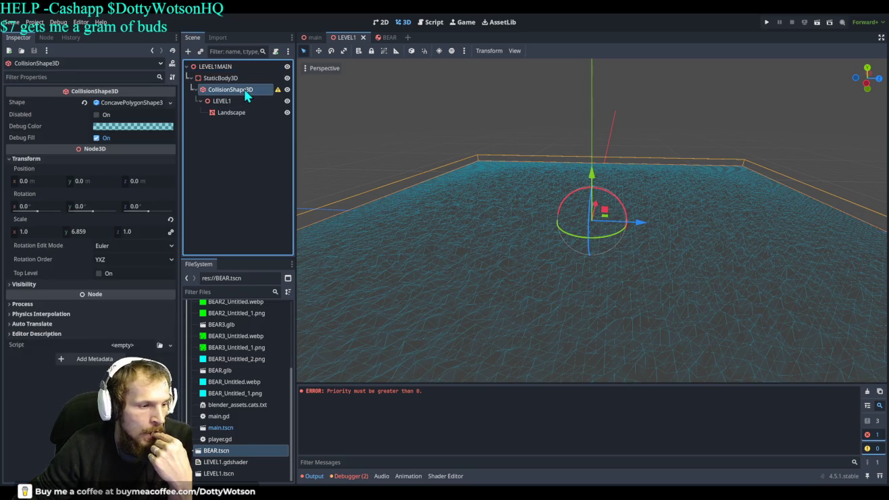
pyautogui.click(54, 304)
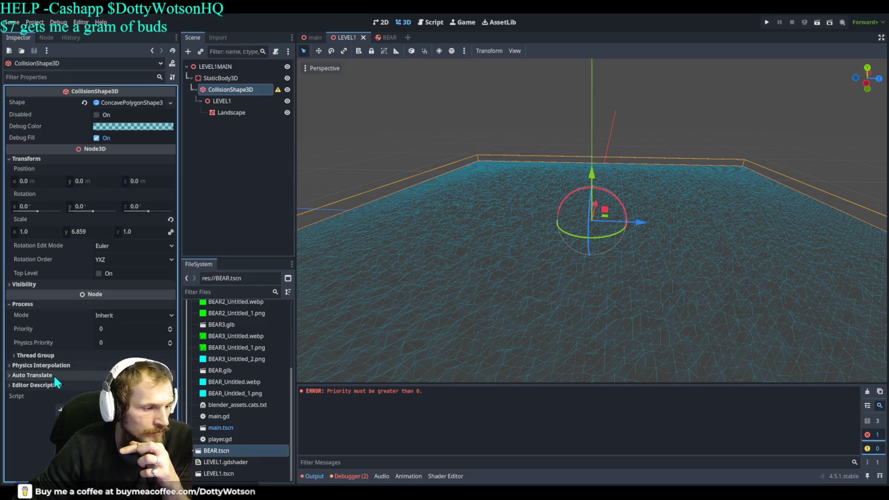
pyautogui.click(40, 284)
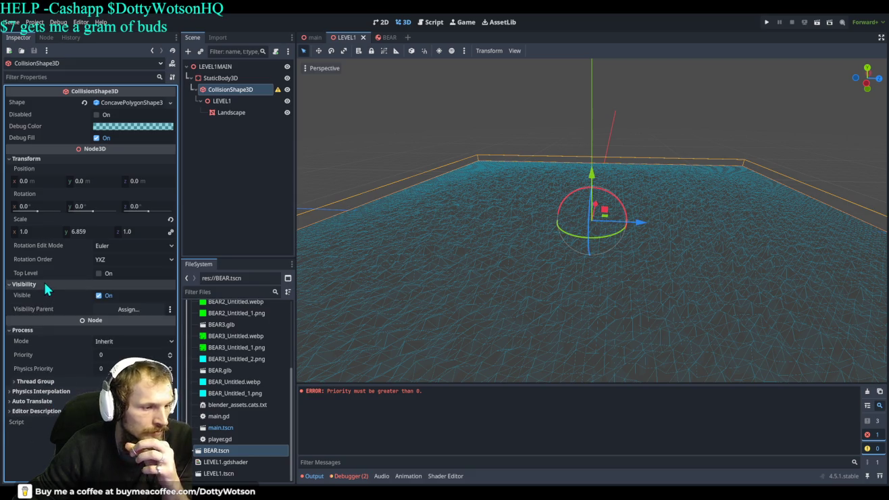
# - Expand the StaticBody3D's Collision and Input sections, toggling mask layers 25–32, then return to BEAR
pyautogui.click(227, 79)
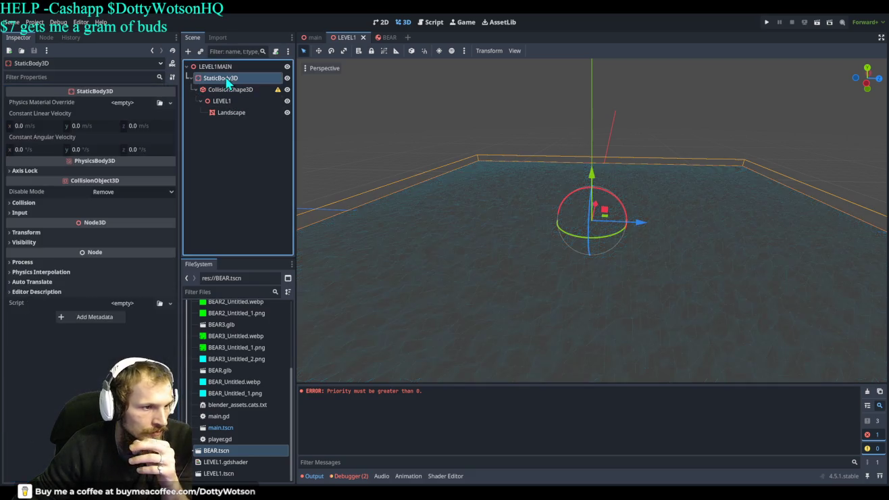
pyautogui.click(36, 202)
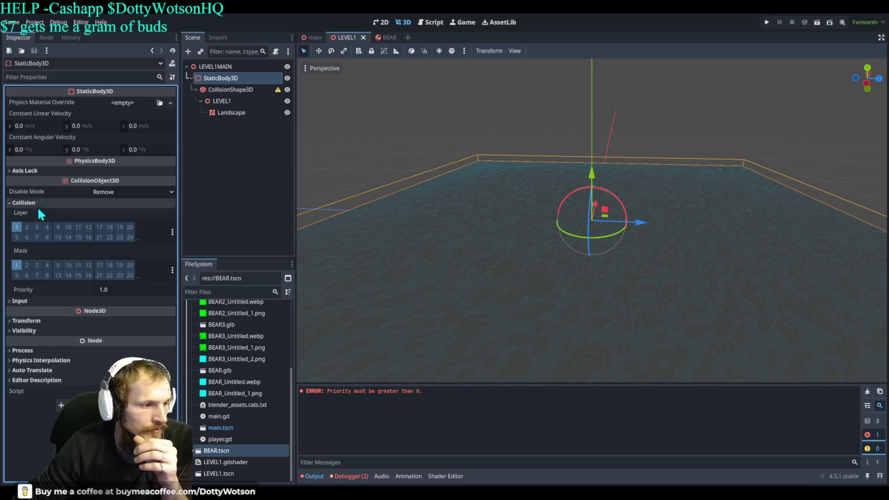
pyautogui.click(37, 301)
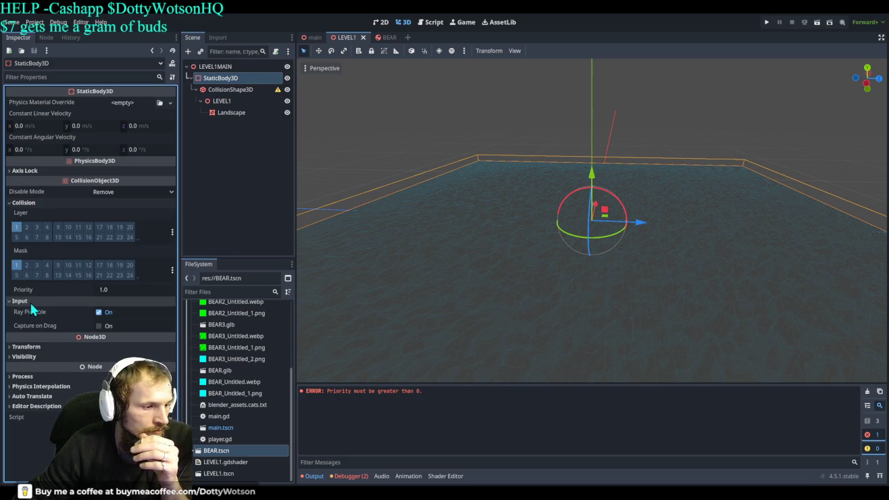
pyautogui.click(138, 277)
pyautogui.click(139, 278)
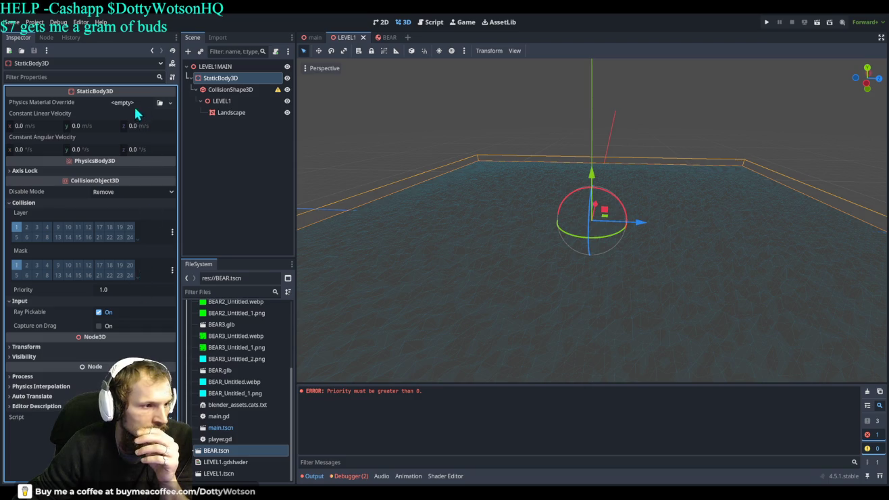
pyautogui.click(390, 42)
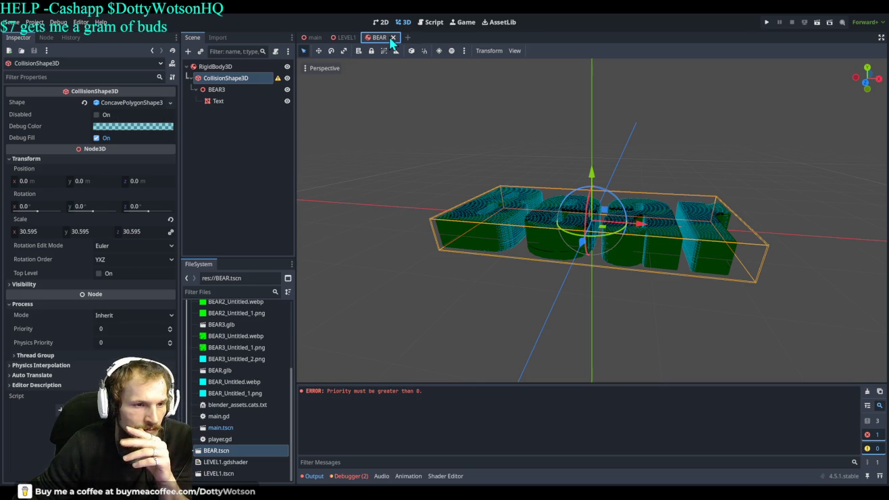
# - Return to the main scene and select the BALL rigid body
pyautogui.click(311, 37)
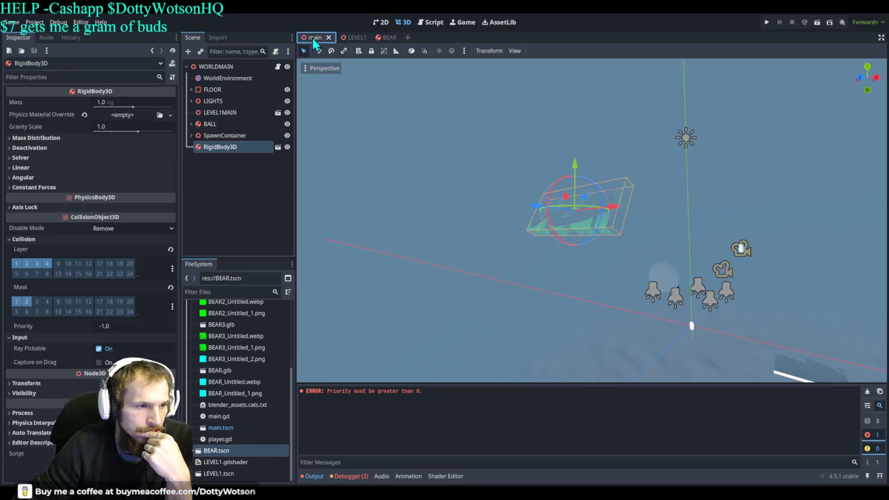
pyautogui.click(225, 123)
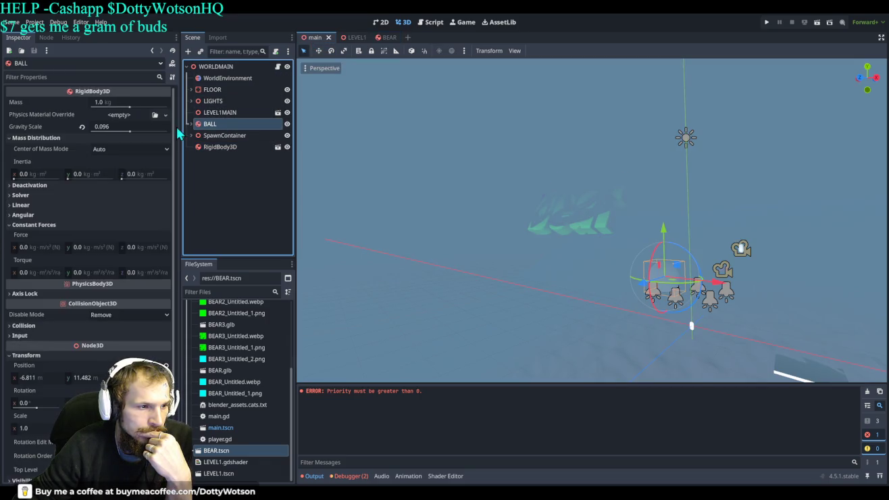
# - Inspect BALL's CollisionShape3D and its SphereShape3D resource, then go to the BEAR scene
pyautogui.click(192, 124)
pyautogui.click(225, 138)
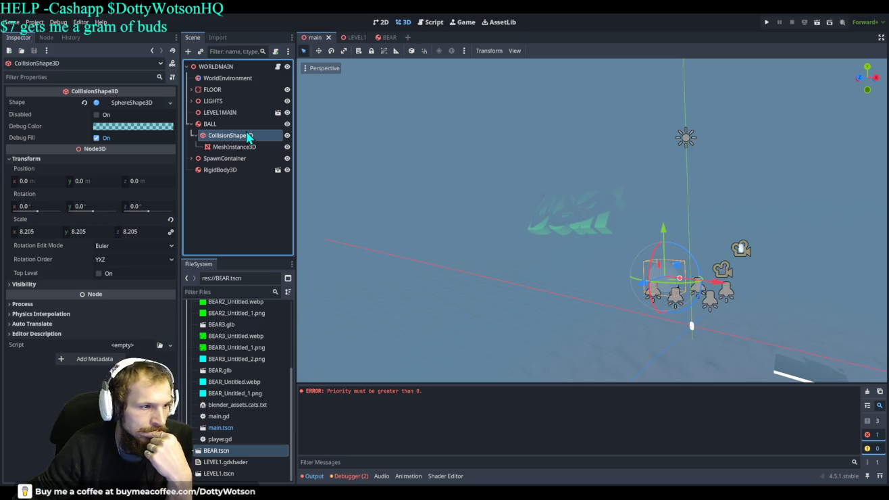
pyautogui.click(172, 101)
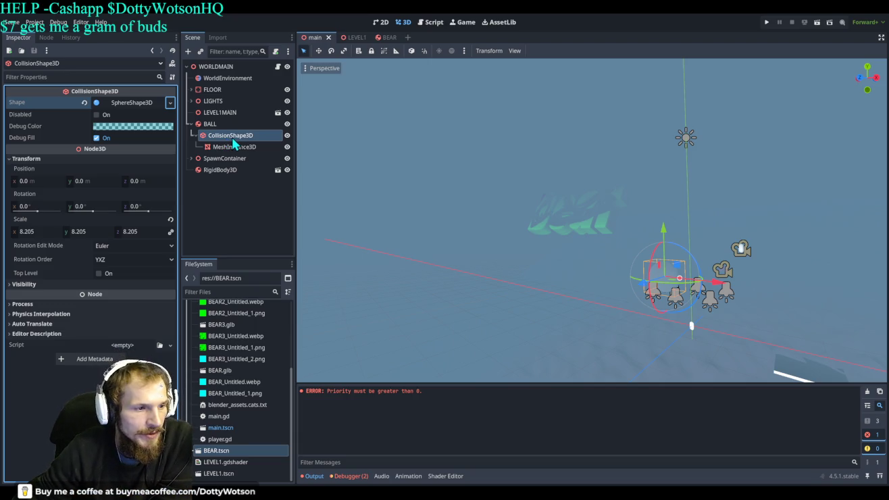
pyautogui.click(386, 37)
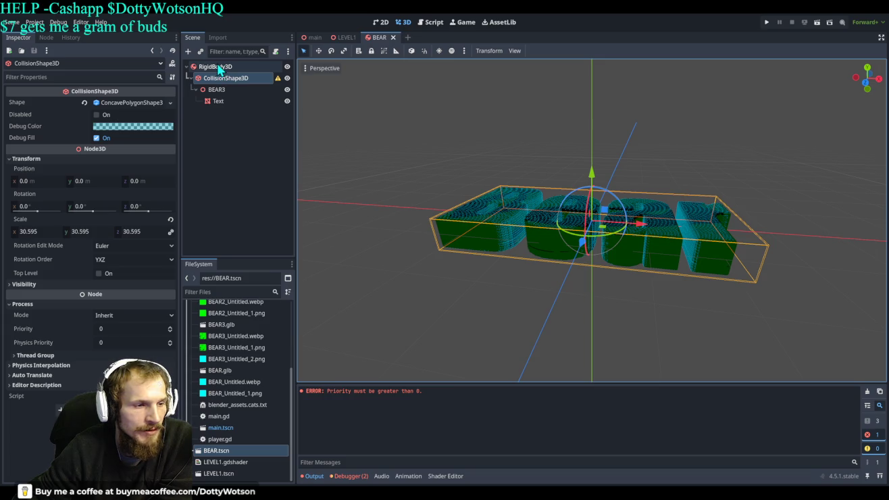
pyautogui.click(219, 66)
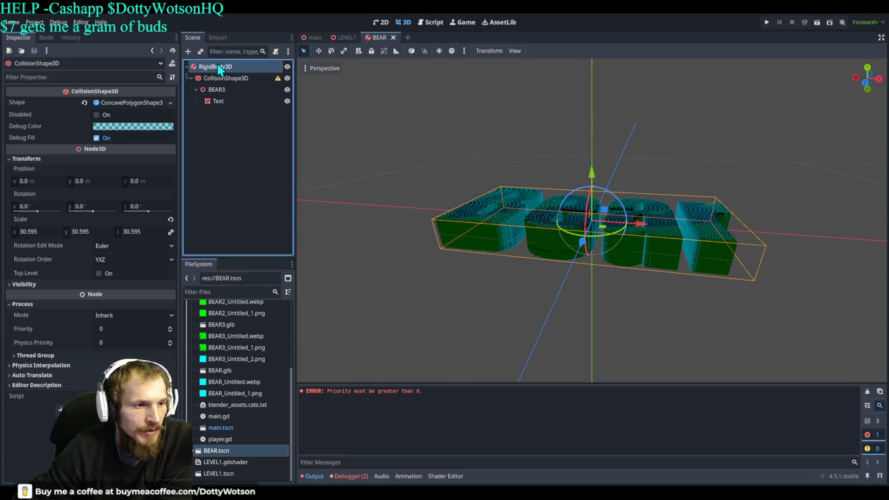
pyautogui.click(315, 37)
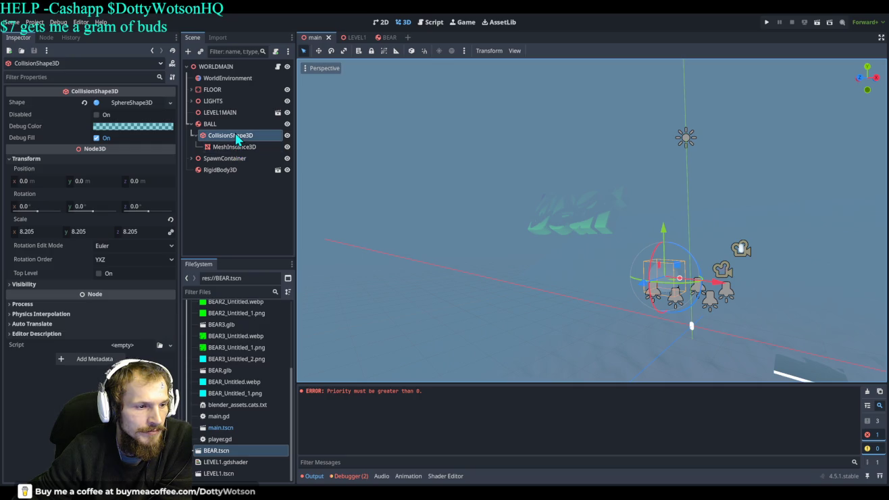
pyautogui.moveTo(386, 41)
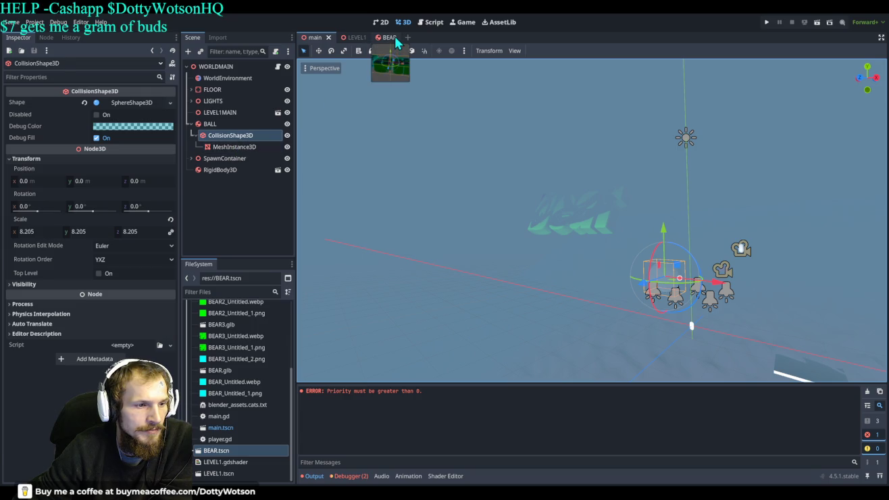
pyautogui.click(395, 36)
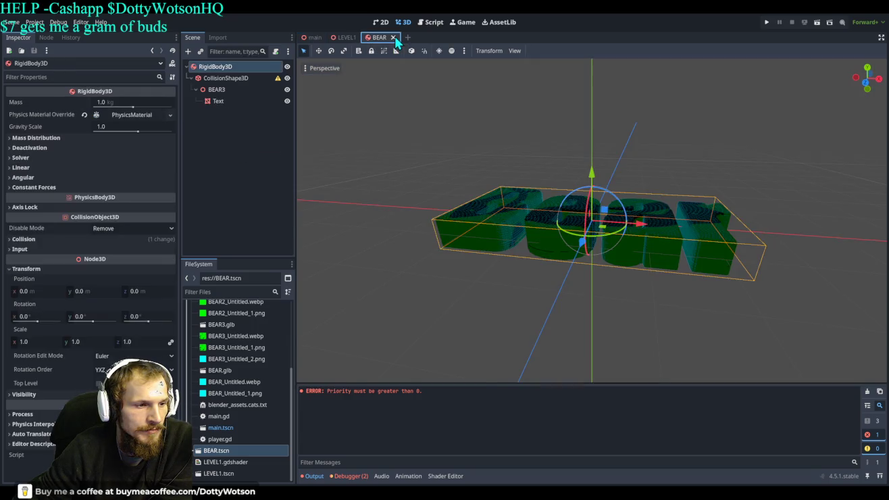
pyautogui.moveTo(229, 100)
pyautogui.mouseDown()
pyautogui.moveTo(225, 81)
pyautogui.moveTo(218, 100)
pyautogui.mouseUp()
# - Select BEAR3 and run the project to test the bear's collision
pyautogui.click(220, 90)
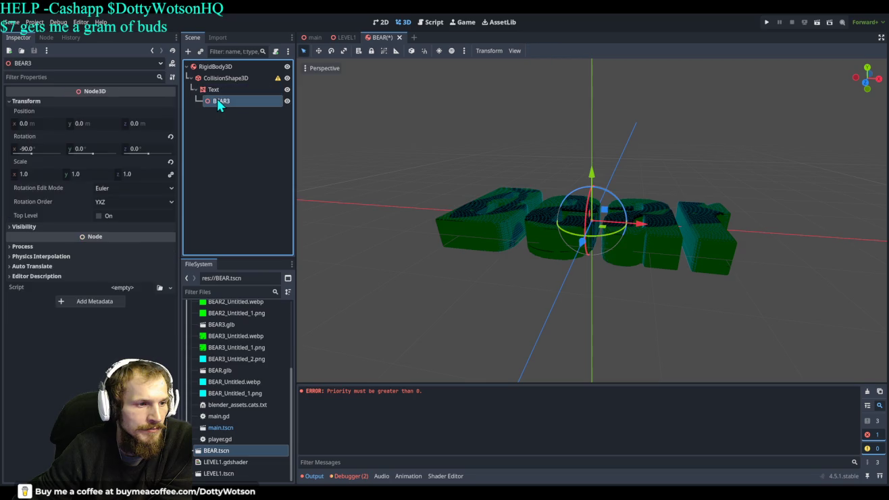
pyautogui.click(768, 23)
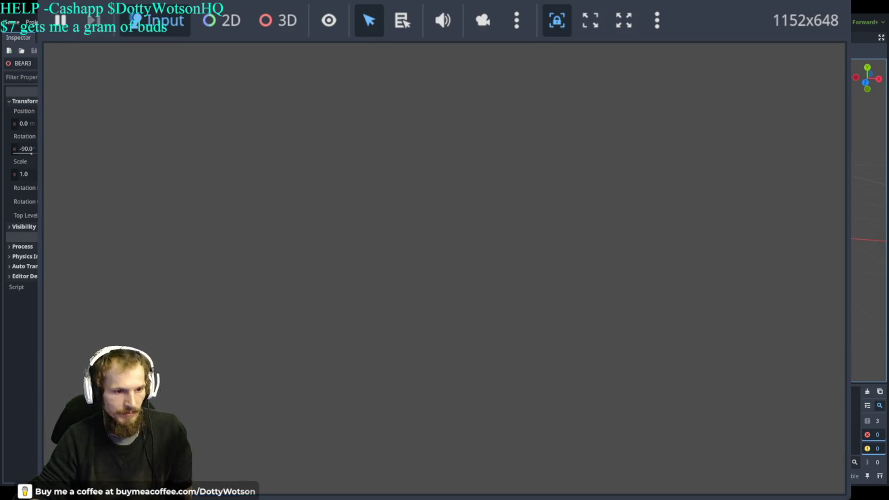
# - Stop the running game with F8 to get back to the BEAR scene editor
pyautogui.press('F8')
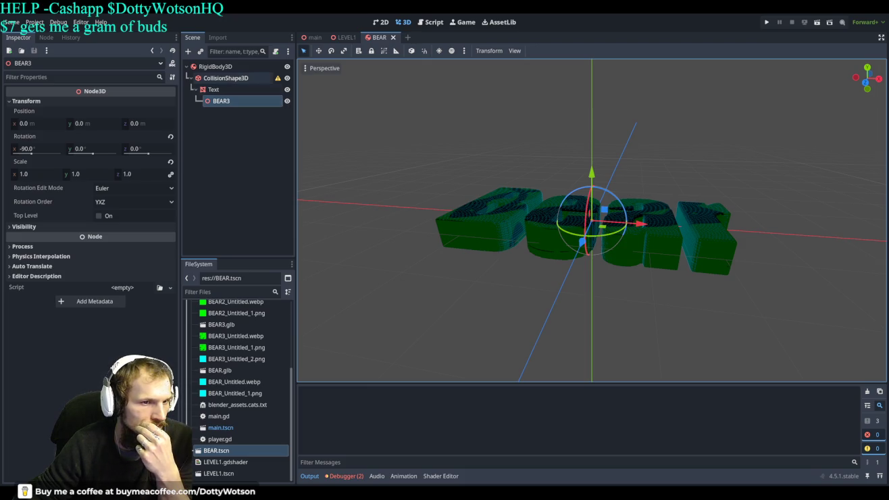
# - Select BALL's sphere MeshInstance3D in main and the Text node in BEAR to compare them
pyautogui.click(313, 37)
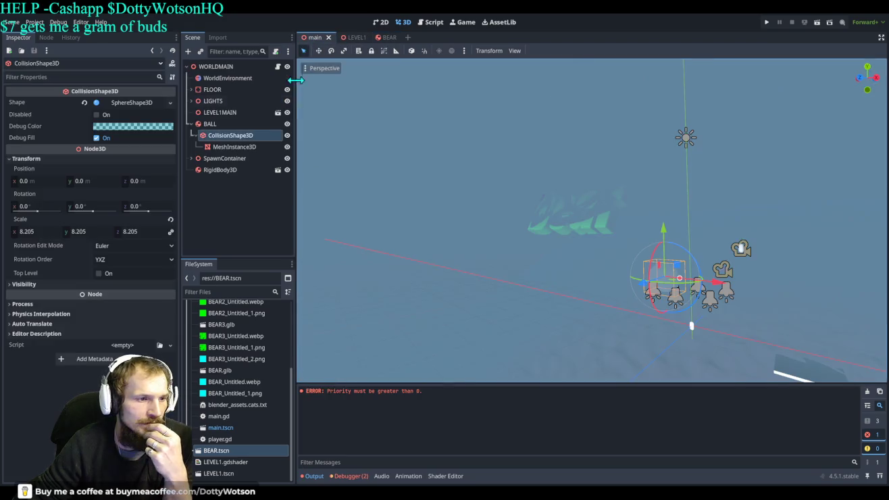
pyautogui.click(228, 148)
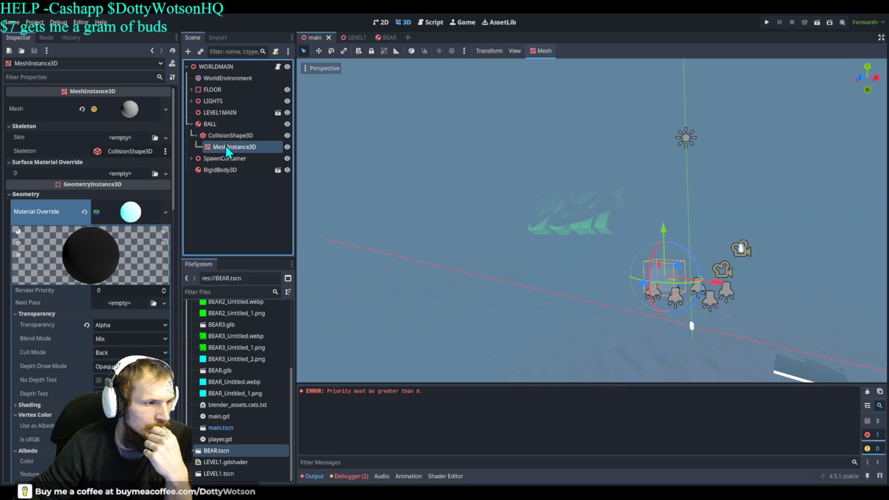
pyautogui.click(384, 37)
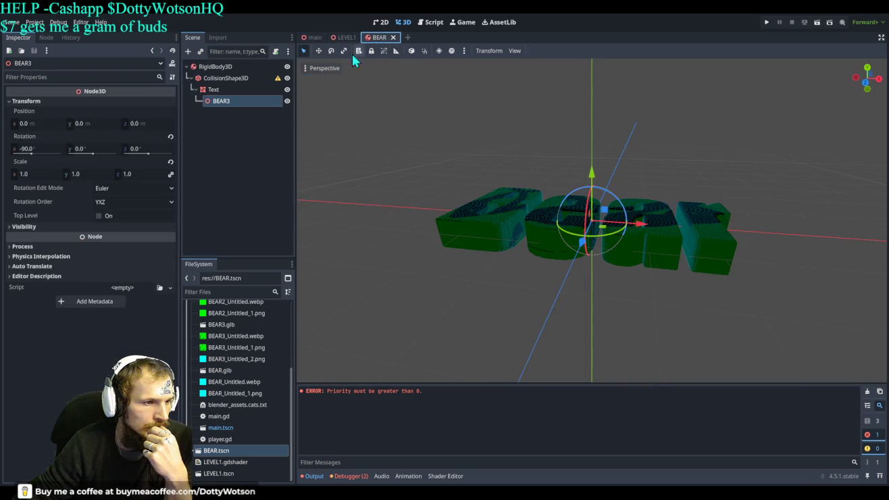
pyautogui.click(222, 94)
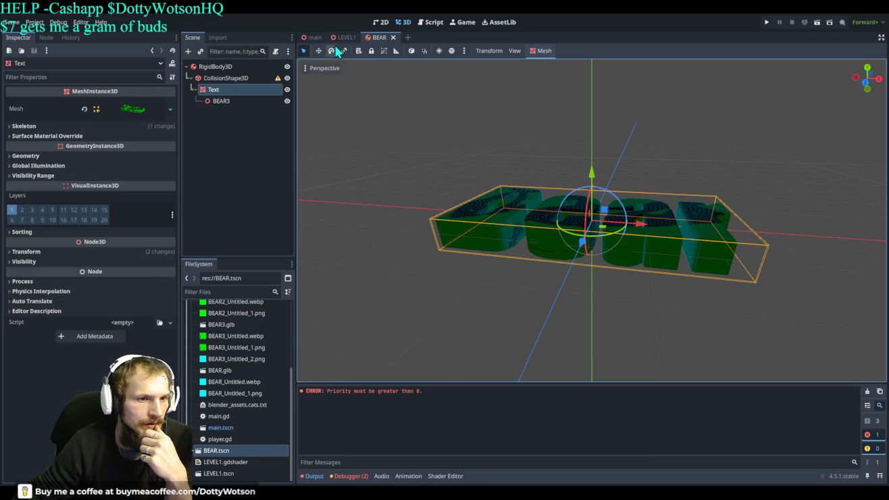
pyautogui.click(308, 39)
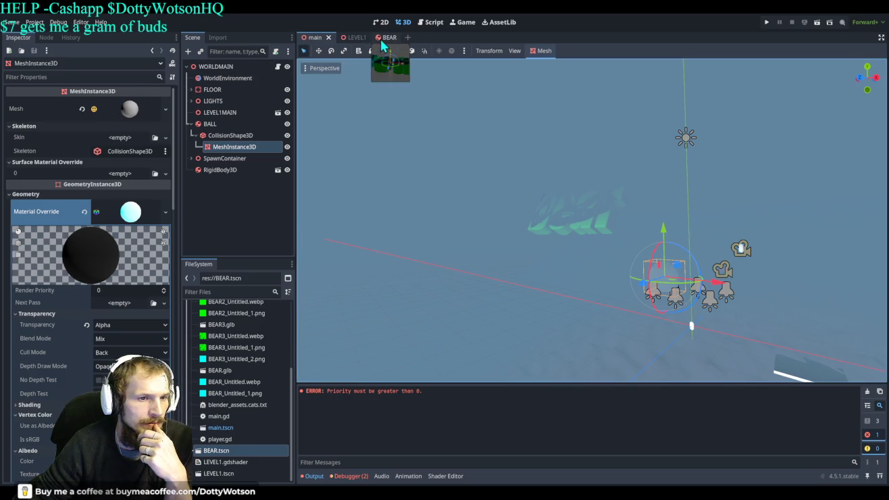
pyautogui.click(381, 38)
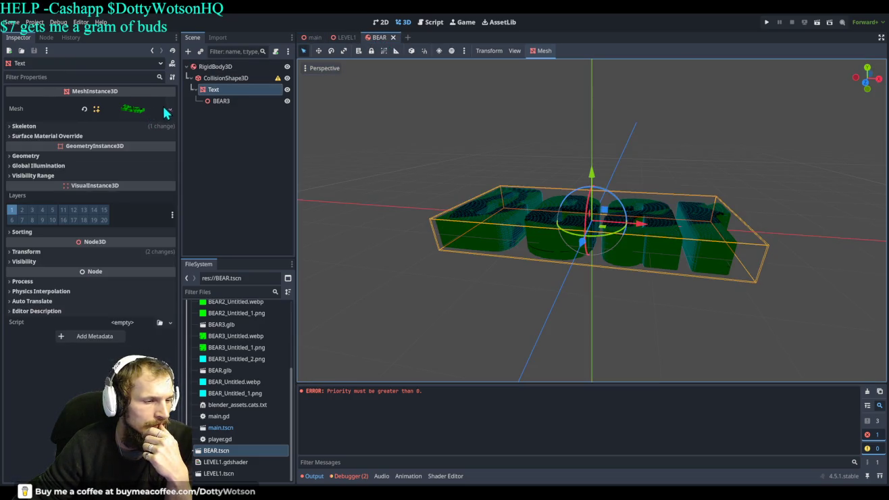
# - Compare the Text node's mesh resource with BALL's sphere mesh settings, ending in BEAR
pyautogui.click(143, 103)
pyautogui.click(142, 103)
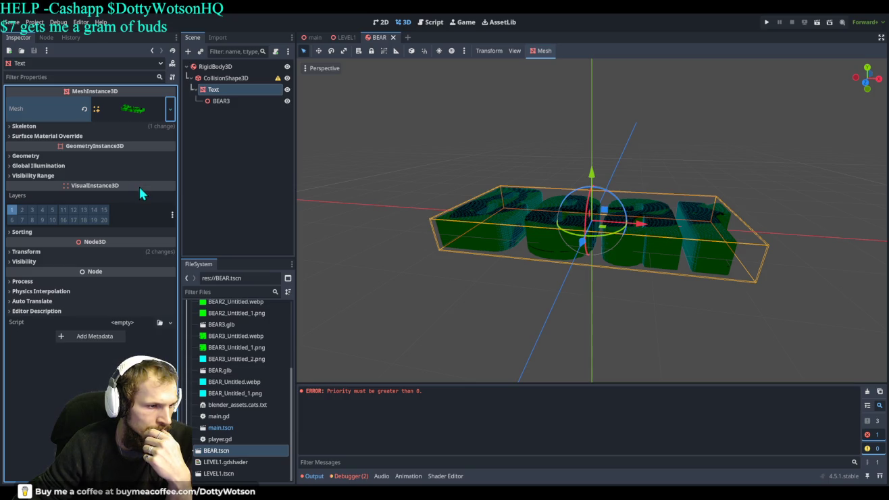
pyautogui.click(344, 38)
pyautogui.click(314, 37)
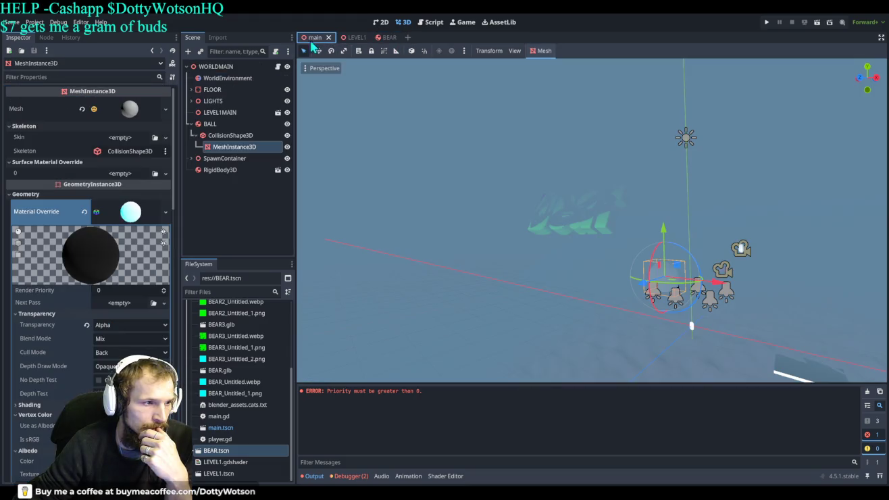
pyautogui.click(96, 111)
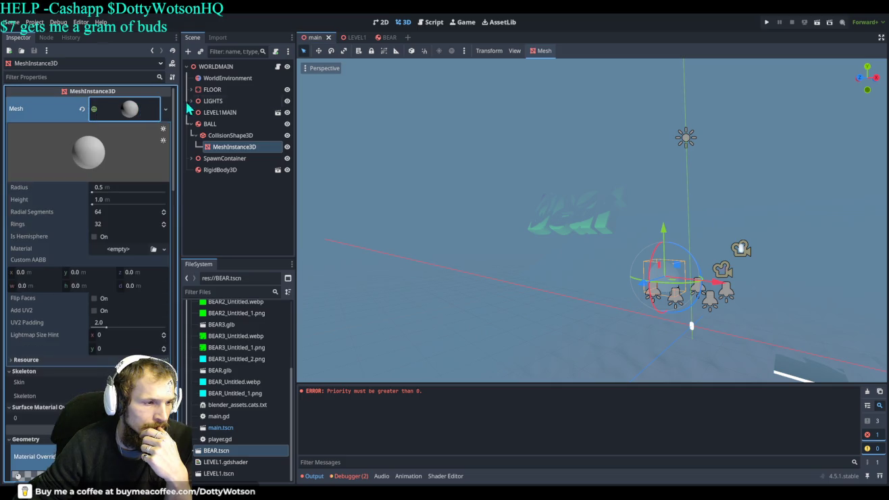
pyautogui.click(383, 38)
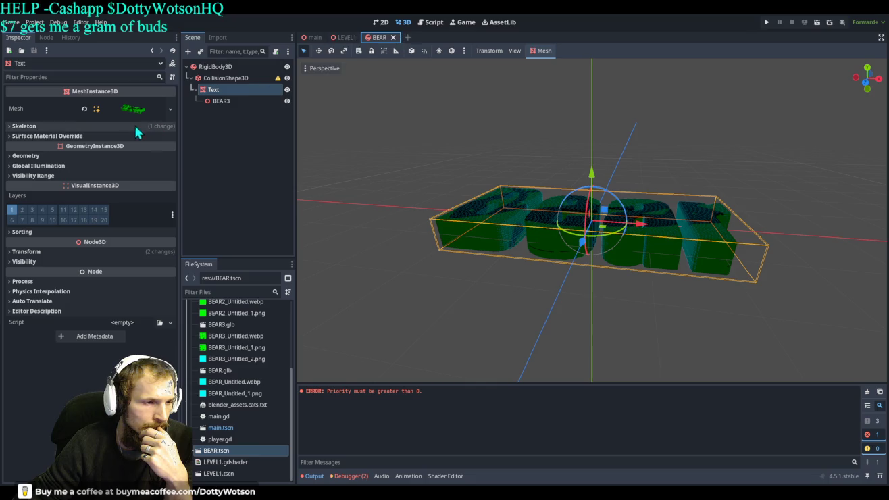
pyautogui.click(174, 111)
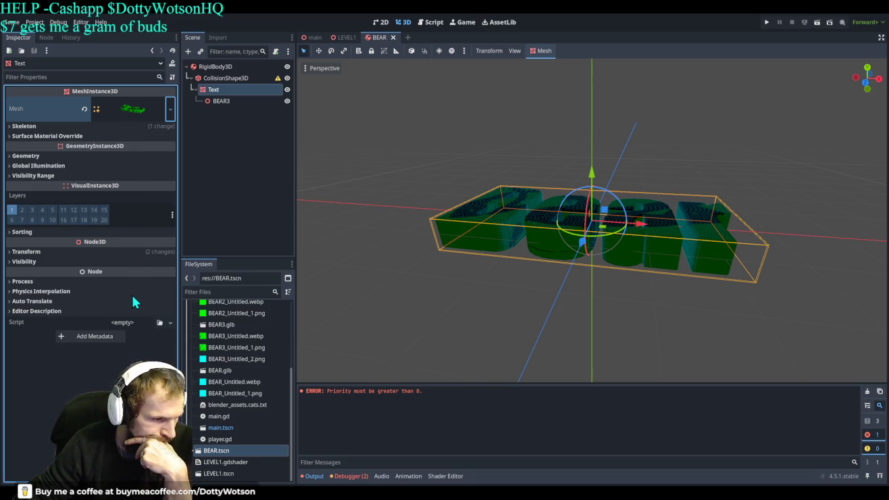
# - Replace the Text node's mesh with a PointMesh and view its settings and material slot
pyautogui.hotkey('ctrl', 'z')
pyautogui.click(111, 101)
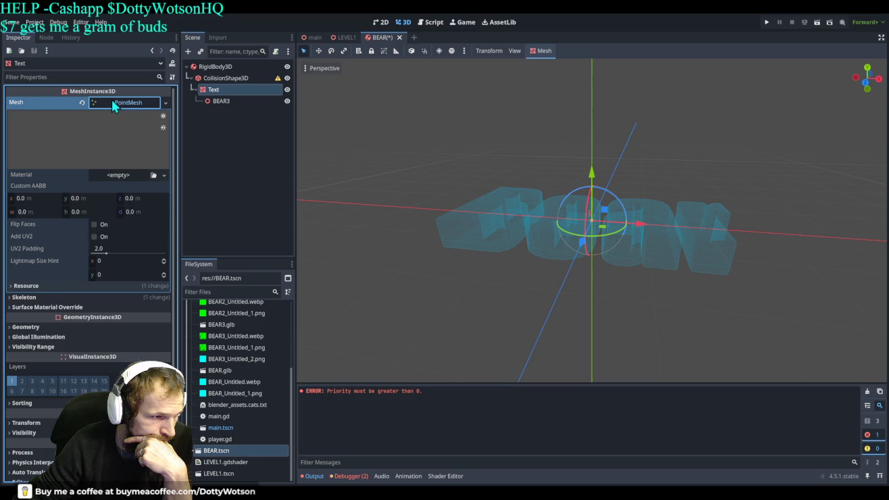
pyautogui.click(119, 176)
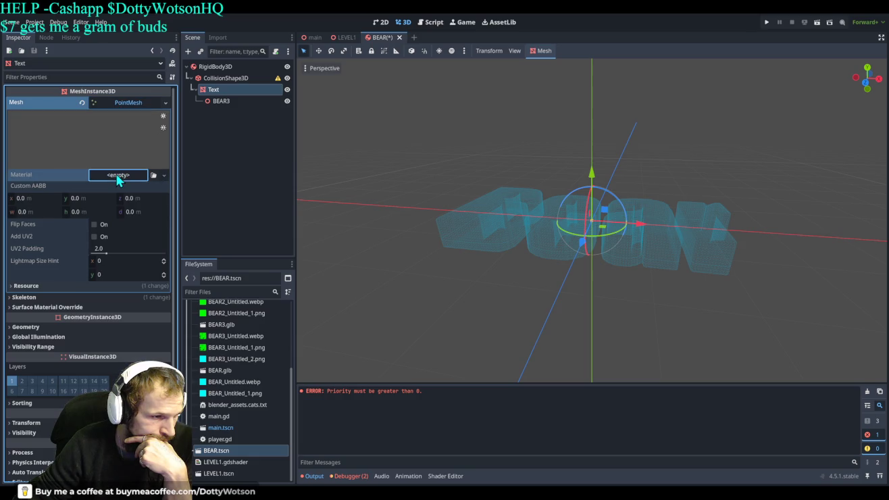
# - Swap the Text mesh to an ImmediateMesh and adjust its Lightmap Size Hint x value
pyautogui.click(166, 103)
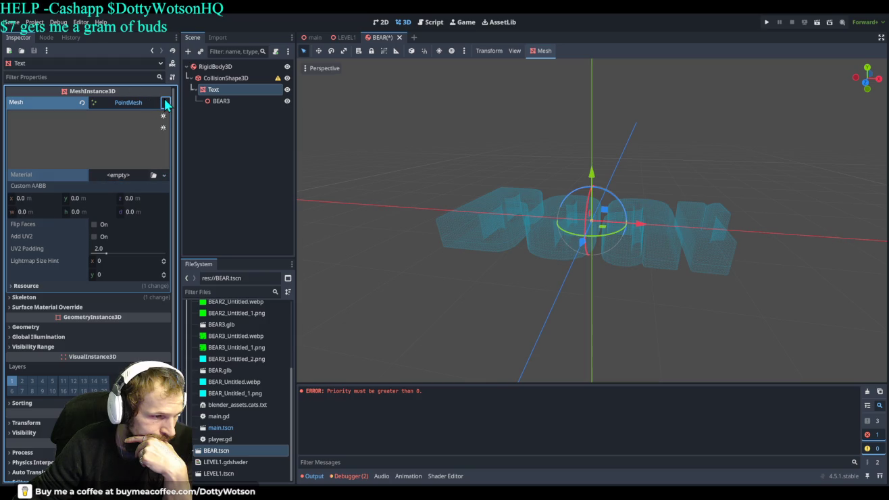
pyautogui.click(137, 146)
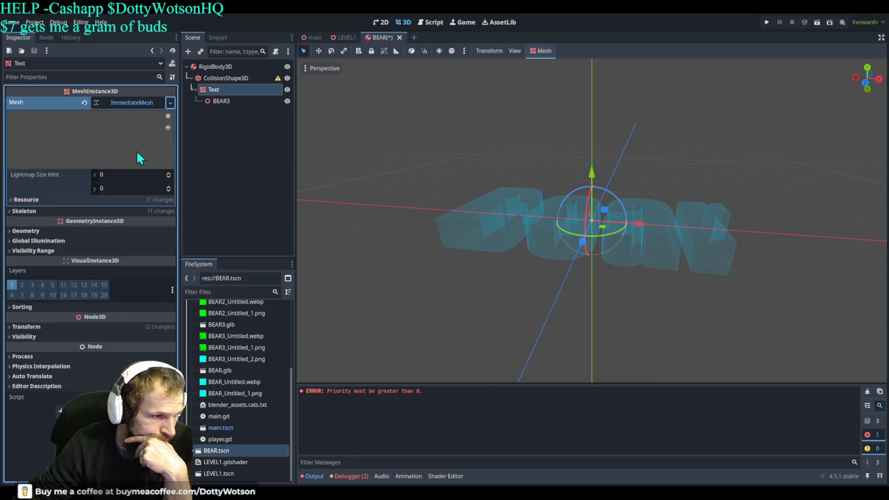
pyautogui.moveTo(108, 175); pyautogui.dragTo(160, 175)
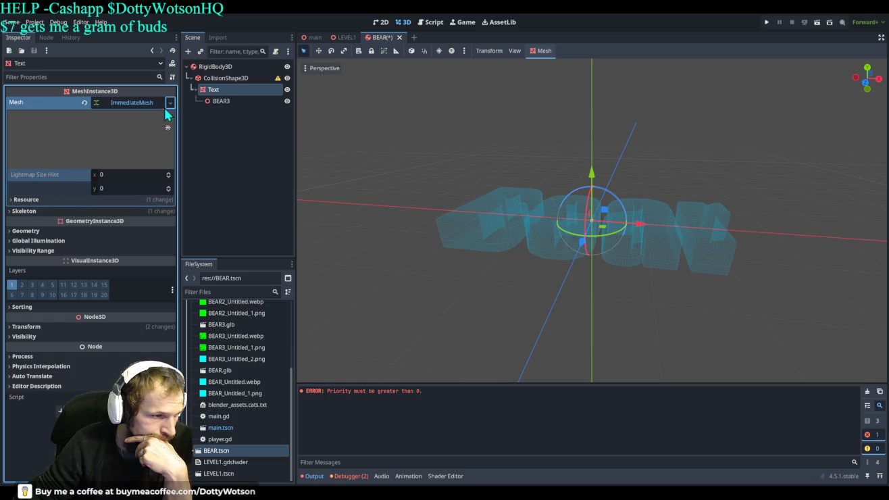
# - Switch the Text mesh to a PlaceholderMesh, expand Geometry, then change it to a plane mesh
pyautogui.click(138, 138)
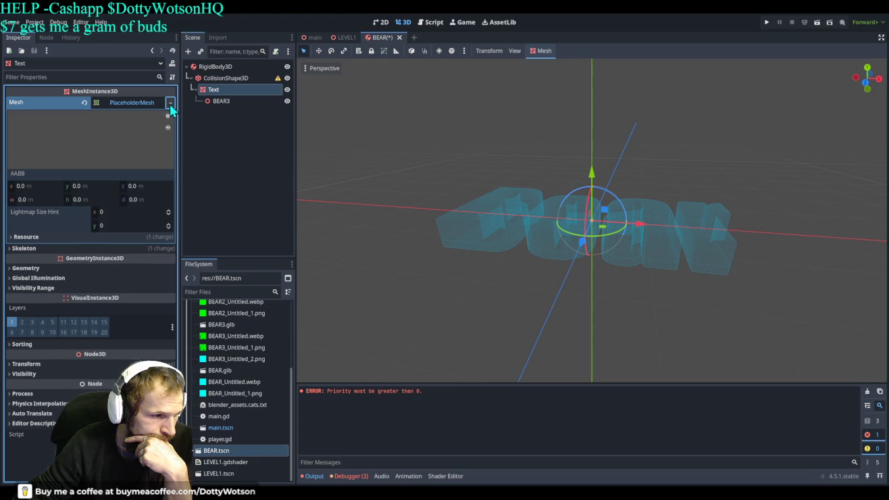
pyautogui.click(33, 267)
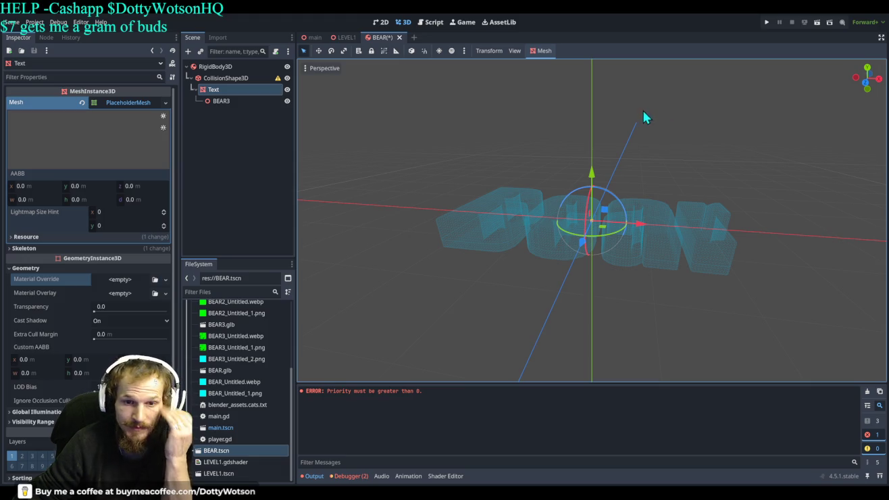
pyautogui.click(166, 106)
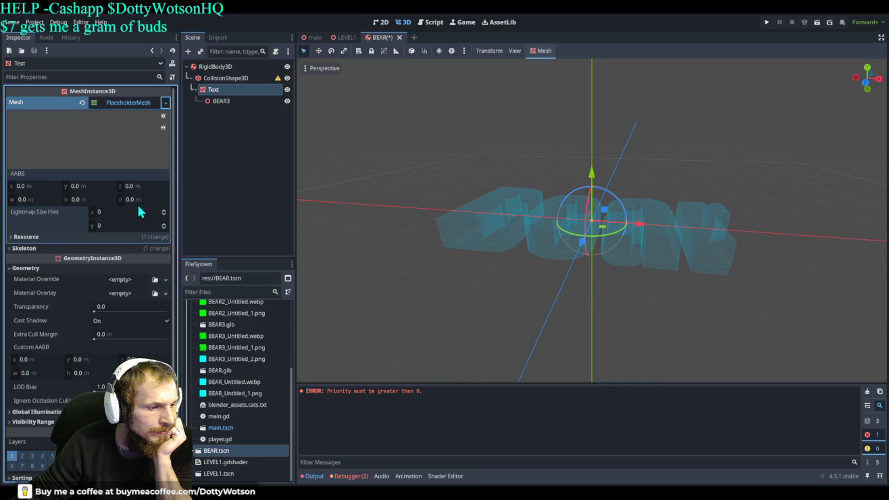
pyautogui.hotkey('ctrl', 'z')
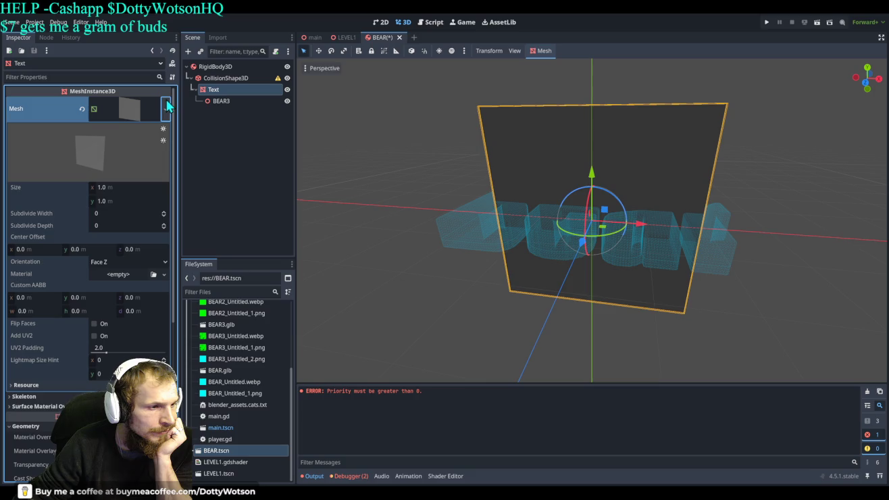
# - Replace the Text node's plane mesh with an empty ArrayMesh, trying to drop BEAR.tscn into the slot
pyautogui.click(141, 109)
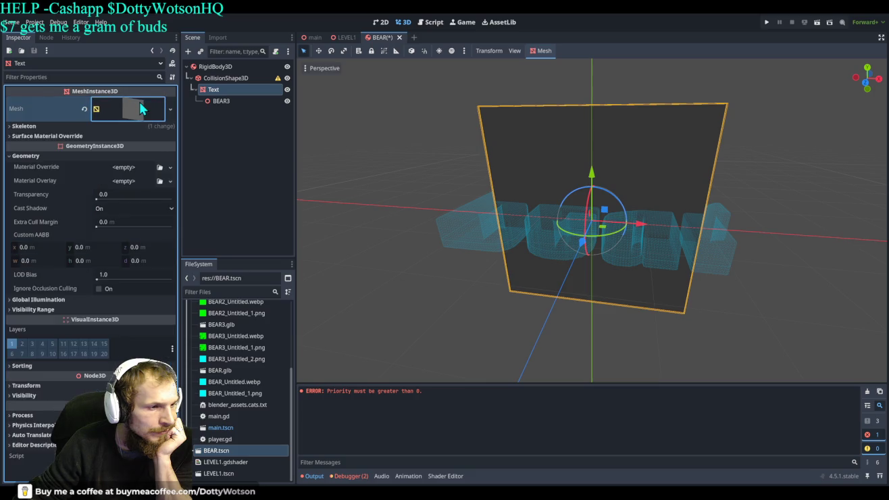
pyautogui.click(140, 109)
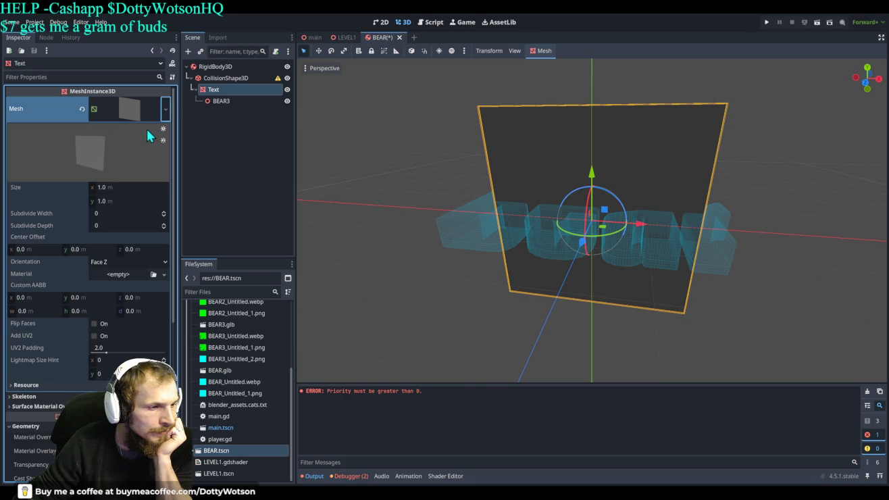
pyautogui.hotkey('ctrl', 'z')
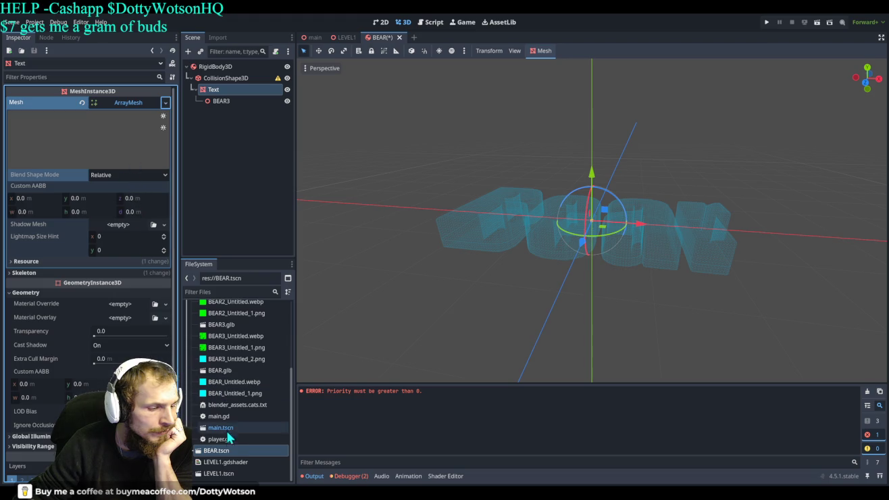
pyautogui.moveTo(223, 455)
pyautogui.mouseDown()
pyautogui.moveTo(84, 140)
pyautogui.moveTo(115, 229)
pyautogui.moveTo(116, 220)
pyautogui.moveTo(120, 329)
pyautogui.moveTo(133, 96)
pyautogui.moveTo(223, 95)
pyautogui.moveTo(229, 403)
pyautogui.moveTo(216, 432)
pyautogui.moveTo(219, 466)
pyautogui.moveTo(216, 435)
pyautogui.mouseUp()
pyautogui.click(229, 103)
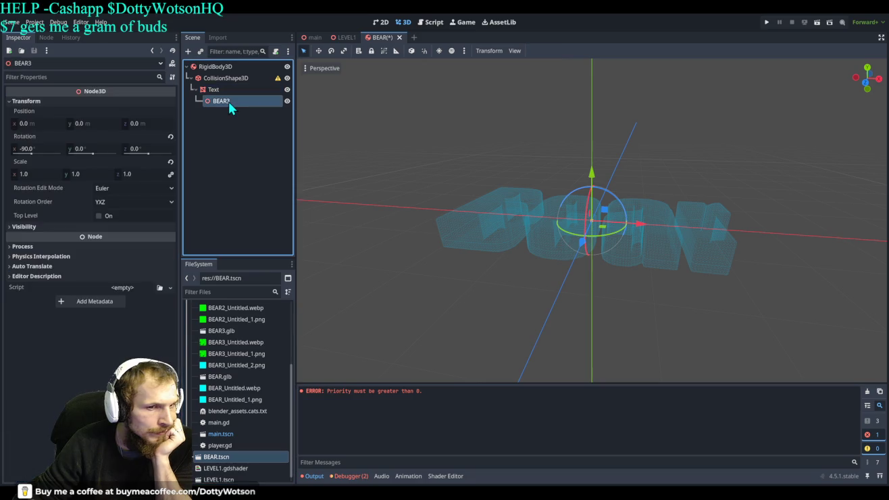
# - Clear the Text node's Mesh, then undo twice to bring back the original green text mesh
pyautogui.click(231, 89)
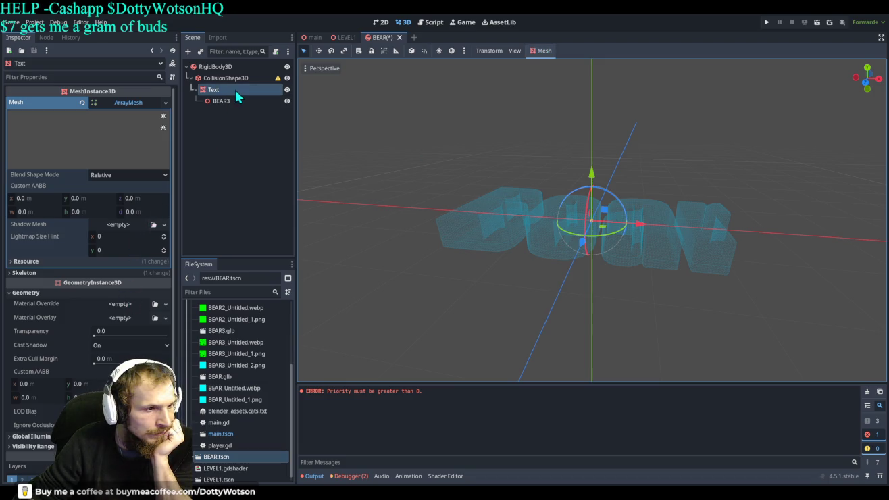
pyautogui.click(122, 102)
pyautogui.click(123, 103)
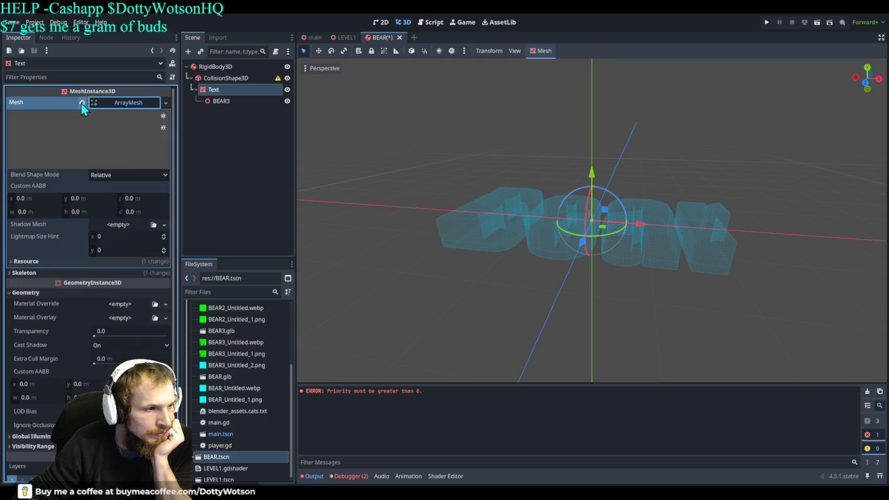
pyautogui.click(81, 103)
pyautogui.click(126, 103)
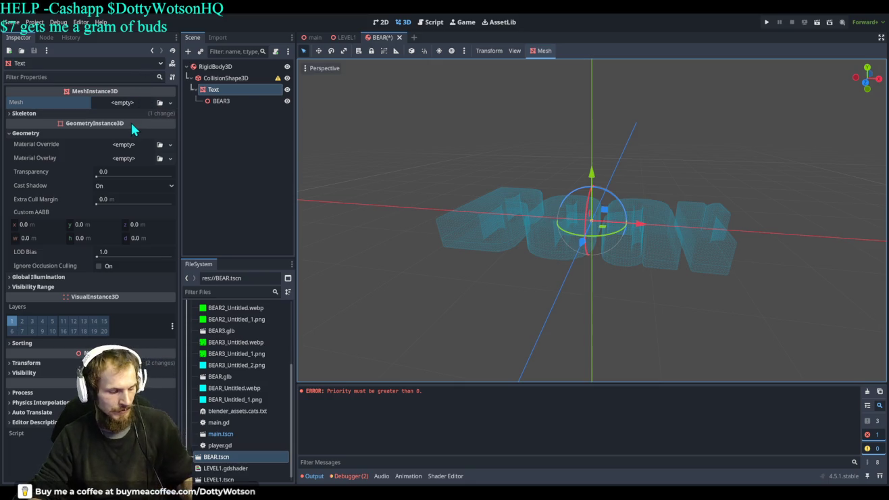
pyautogui.hotkey('ctrl', 'z')
pyautogui.hotkey('ctrl', 'z')
pyautogui.hotkey('ctrl', 'z')
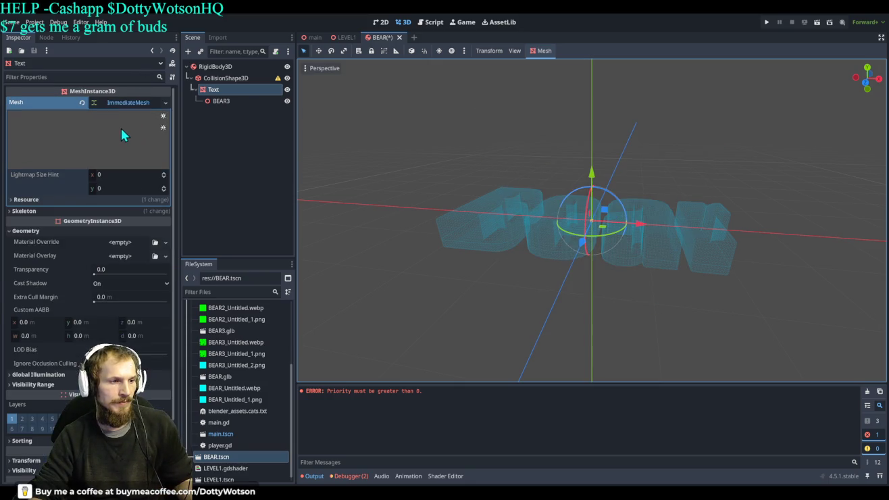
pyautogui.hotkey('ctrl', 'z')
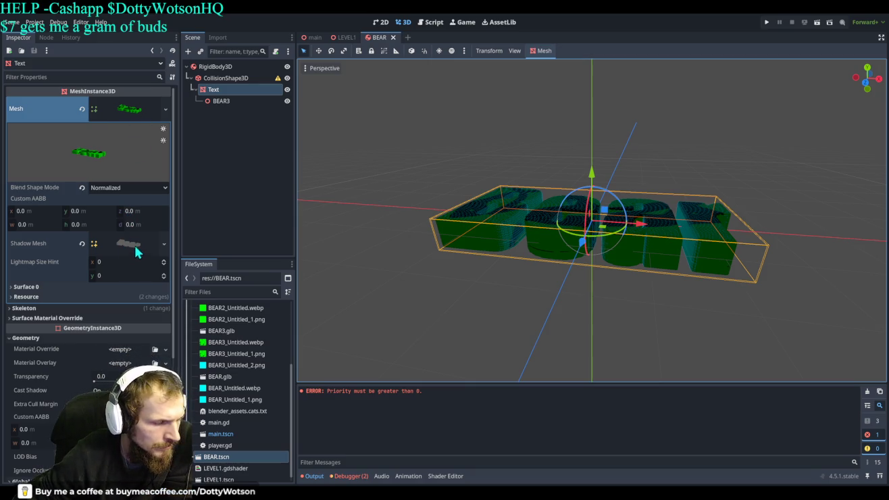
pyautogui.click(93, 249)
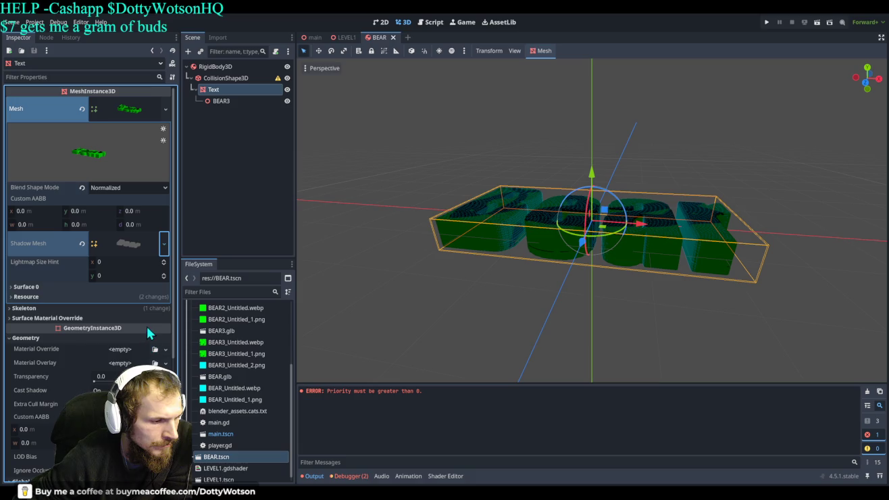
pyautogui.click(146, 326)
pyautogui.click(129, 239)
pyautogui.click(141, 259)
pyautogui.click(129, 239)
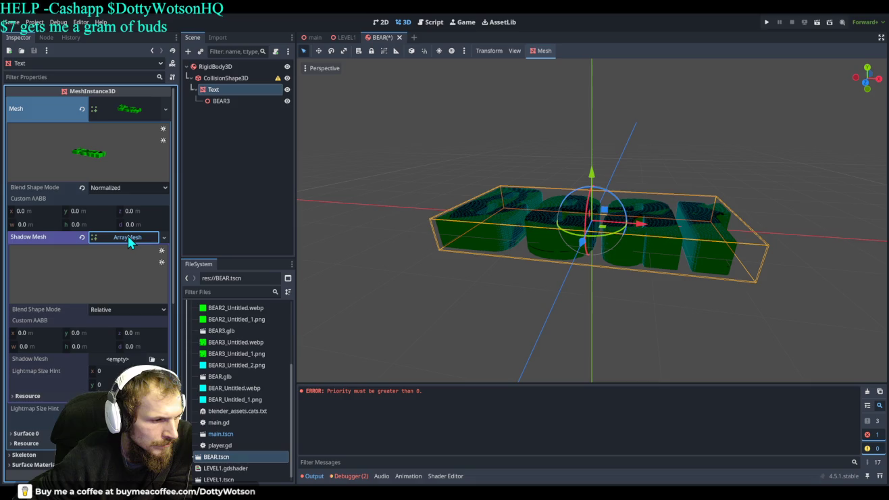
pyautogui.click(117, 358)
pyautogui.click(129, 379)
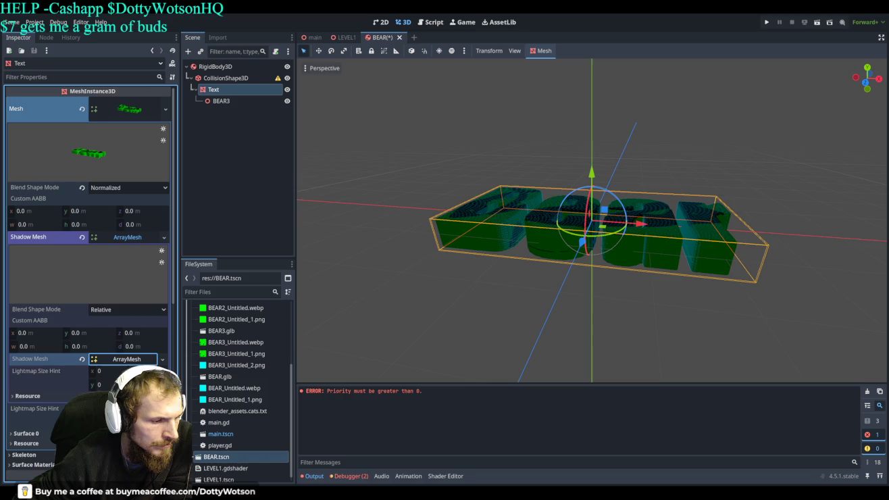
pyautogui.click(127, 358)
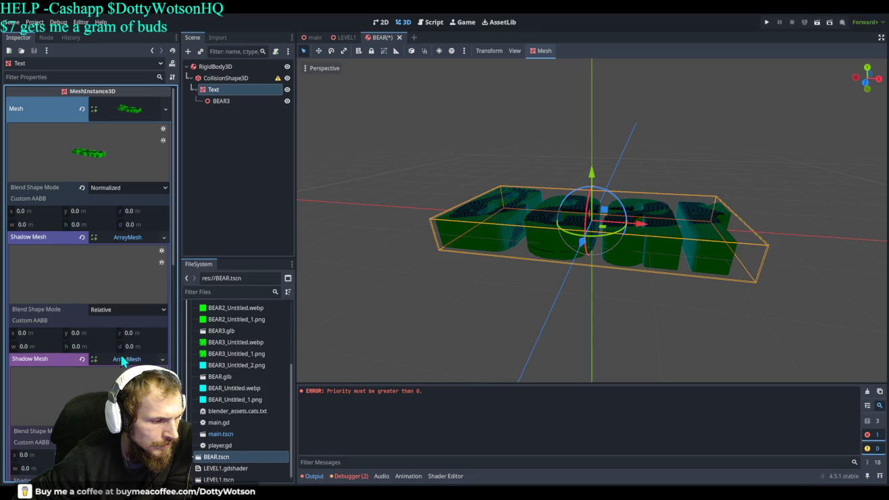
pyautogui.hotkey('ctrl', 's')
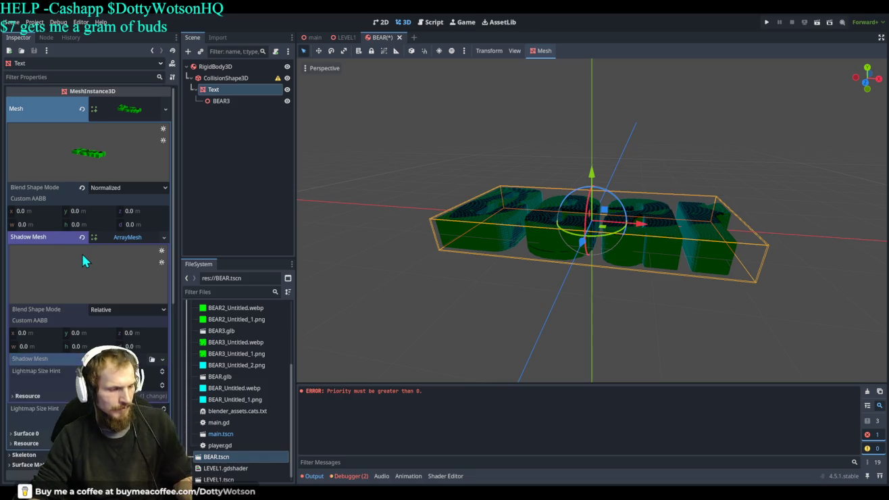
pyautogui.press('Down')
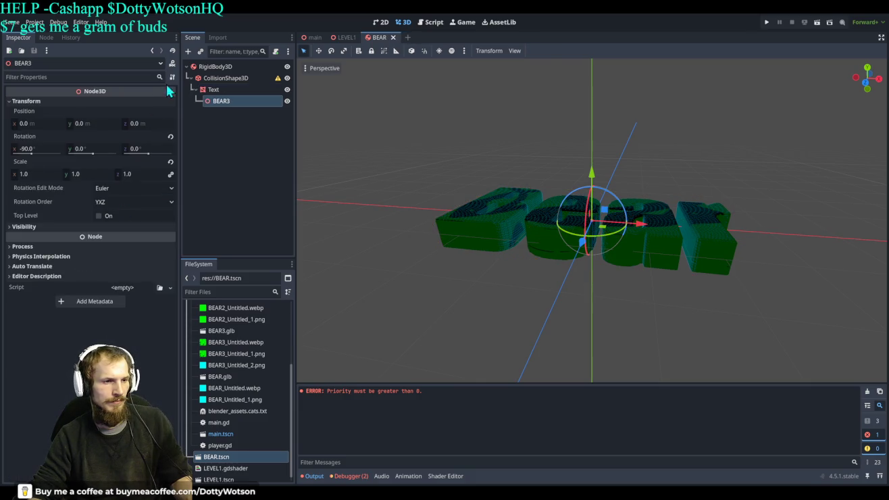
pyautogui.click(211, 91)
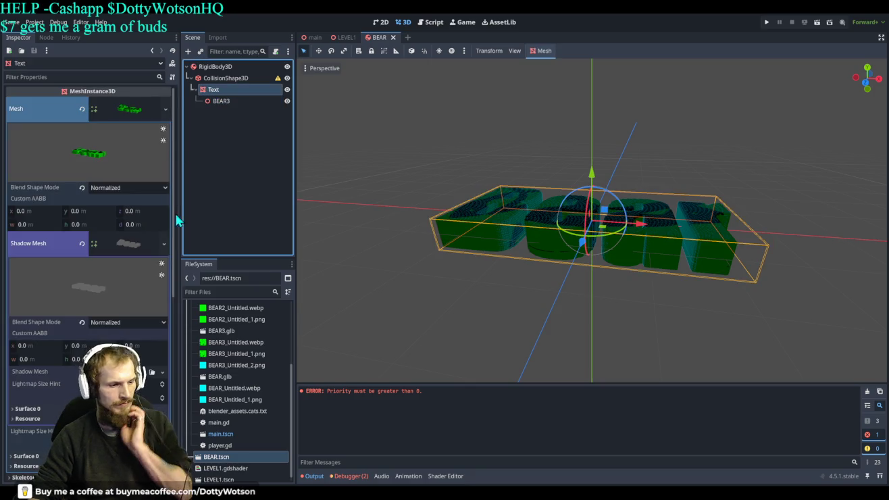
# - Move BEAR3 above the Text node and clear the Text mesh's Shadow Mesh
pyautogui.hotkey('ctrl', 'z')
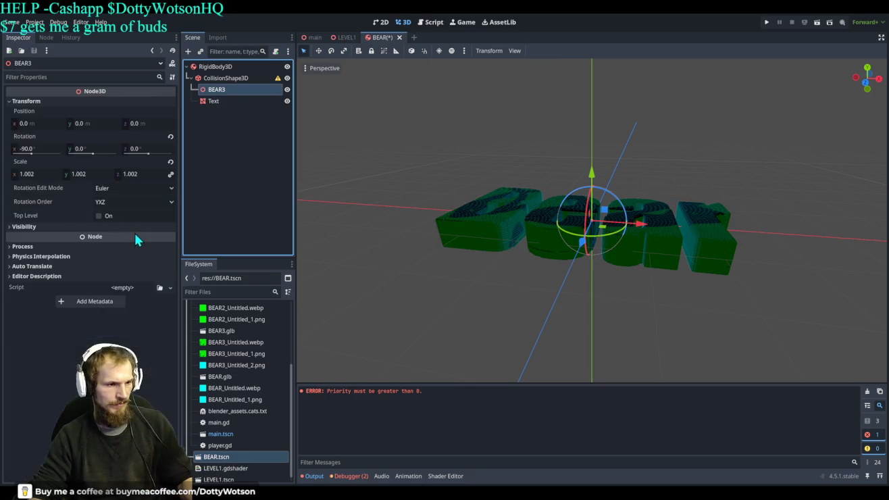
pyautogui.click(225, 99)
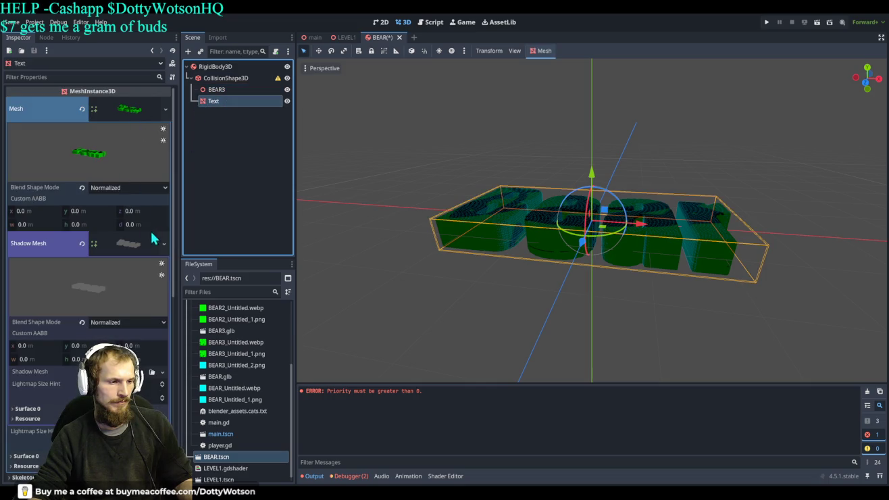
pyautogui.click(81, 242)
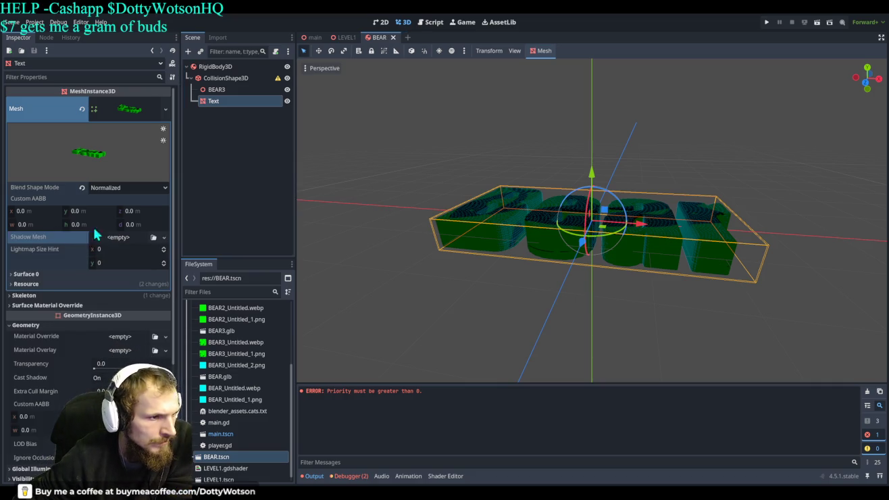
# - Switch the Text mesh's Blend Shape Mode to Relative, then back to Normalized
pyautogui.click(128, 186)
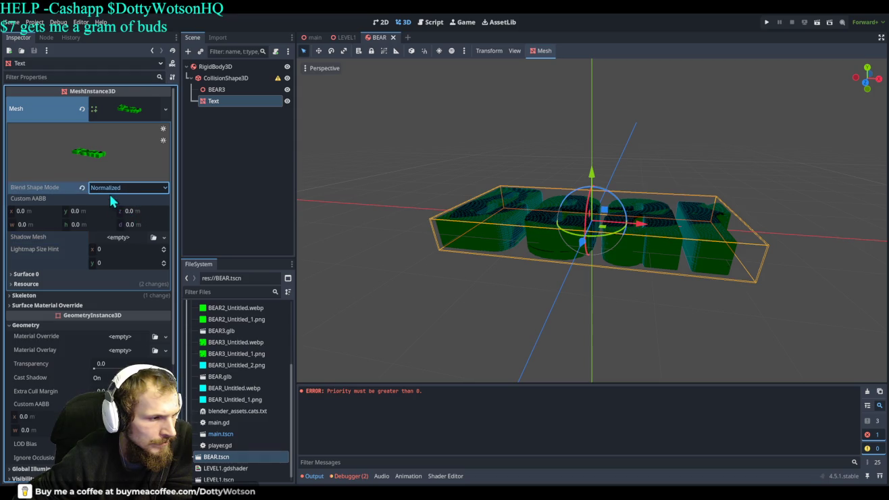
pyautogui.click(123, 214)
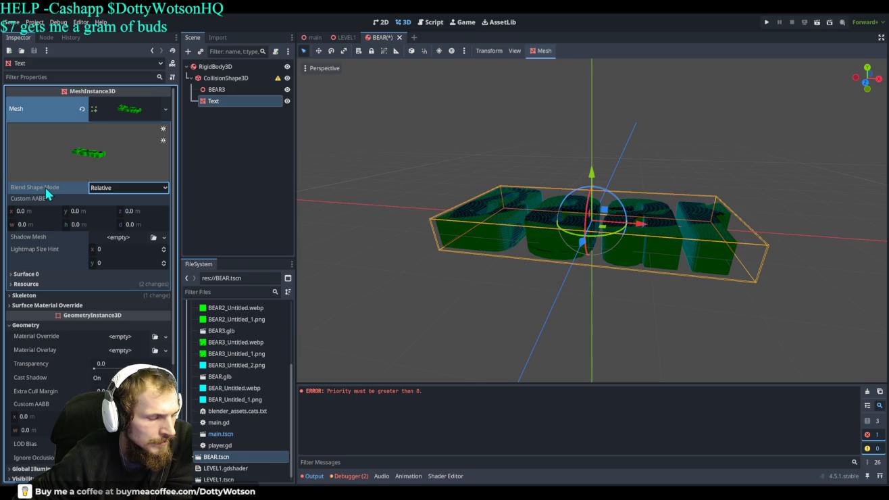
pyautogui.click(126, 187)
pyautogui.click(129, 202)
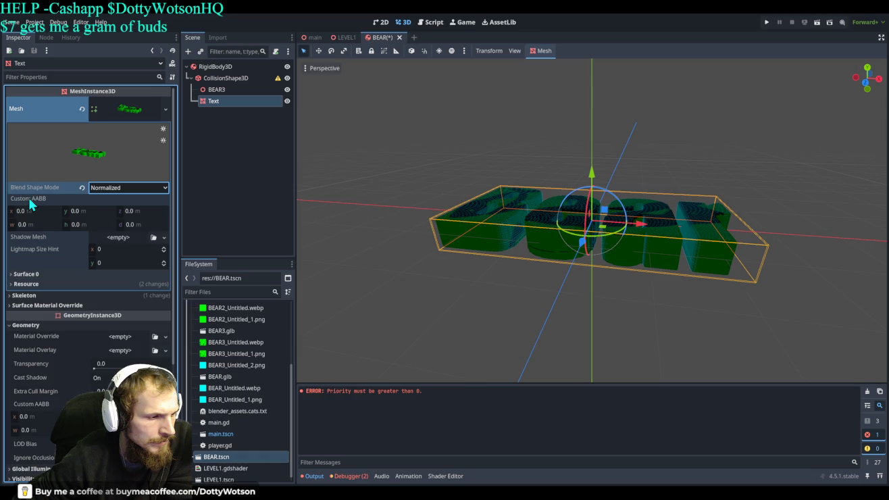
pyautogui.scroll(-3, 74, 263)
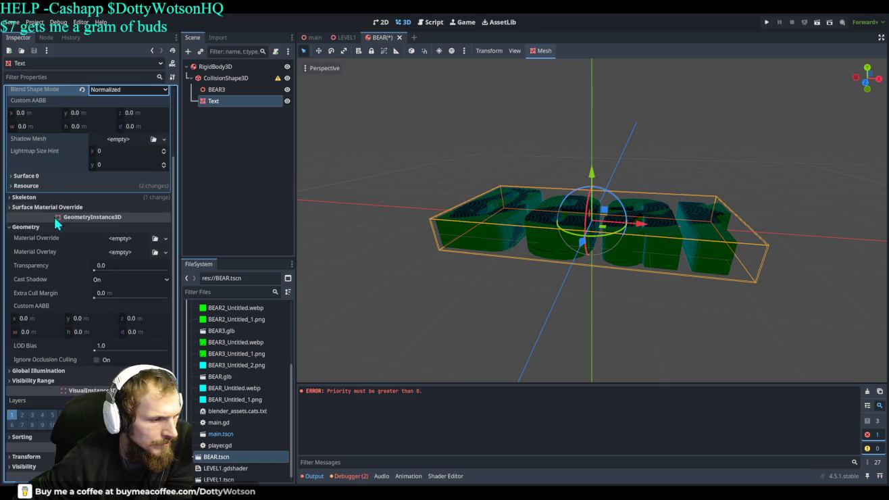
# - Expand the text mesh's Surface 0 and Resource sections and read its full resource path
pyautogui.click(30, 177)
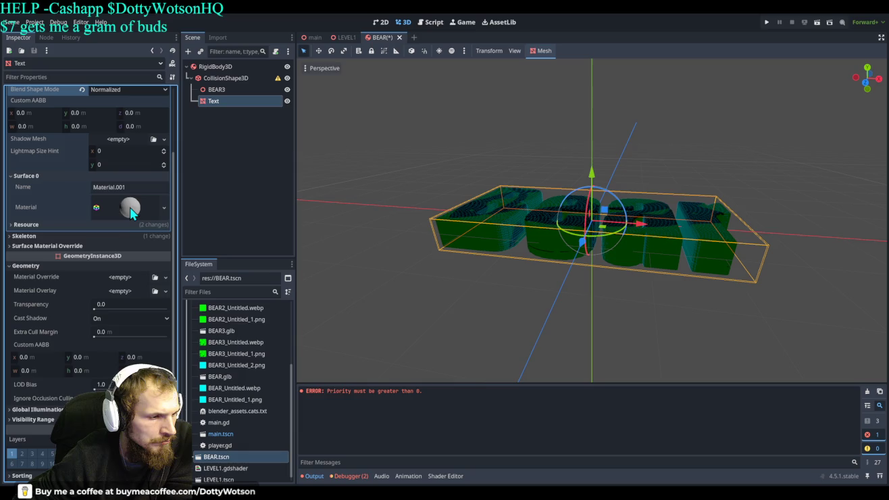
pyautogui.click(40, 226)
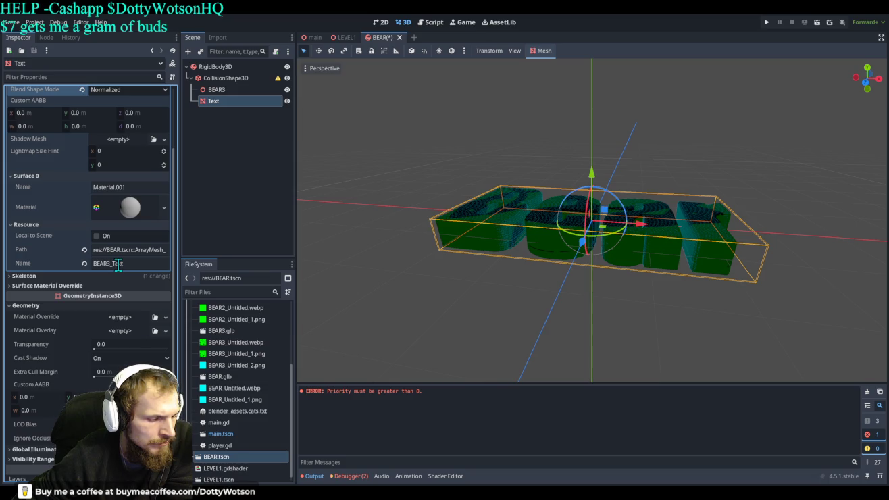
pyautogui.scroll(3, 267, 409)
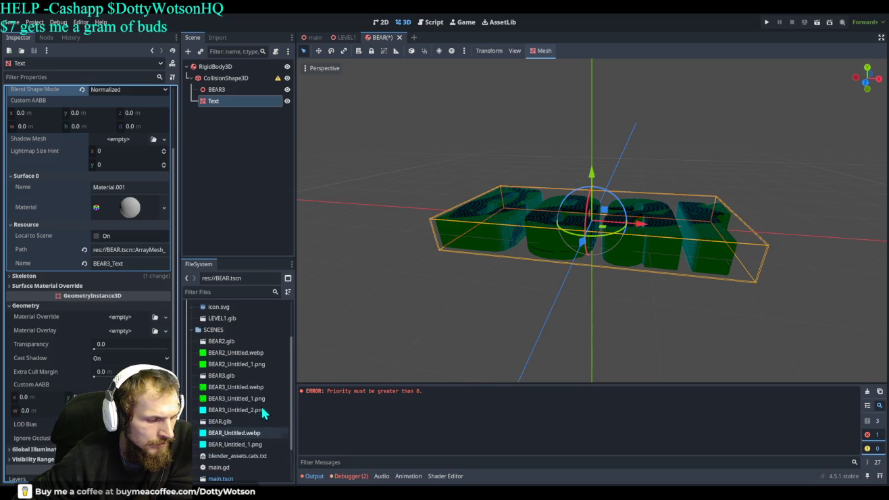
pyautogui.scroll(-3, 258, 399)
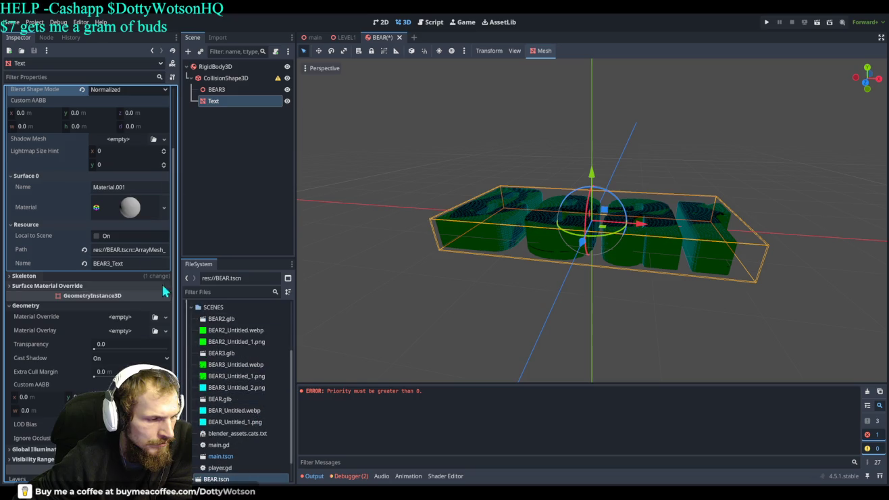
pyautogui.moveTo(137, 251); pyautogui.dragTo(170, 248)
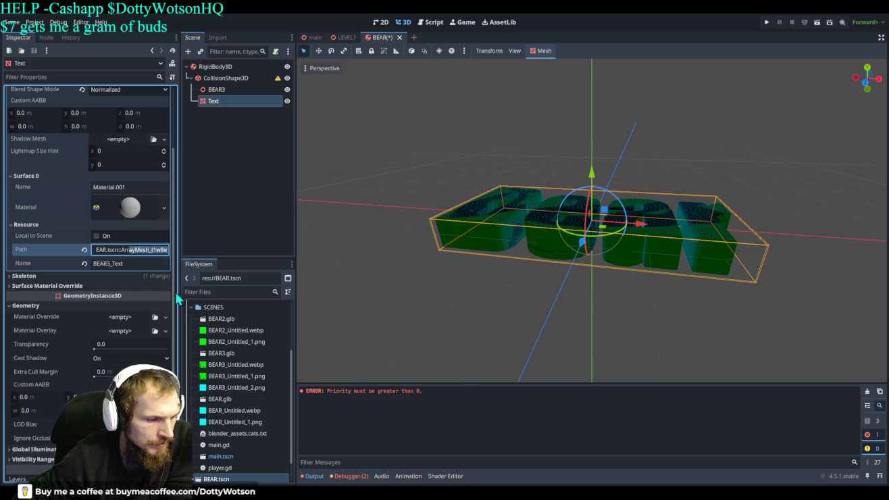
pyautogui.moveTo(137, 249); pyautogui.dragTo(92, 249)
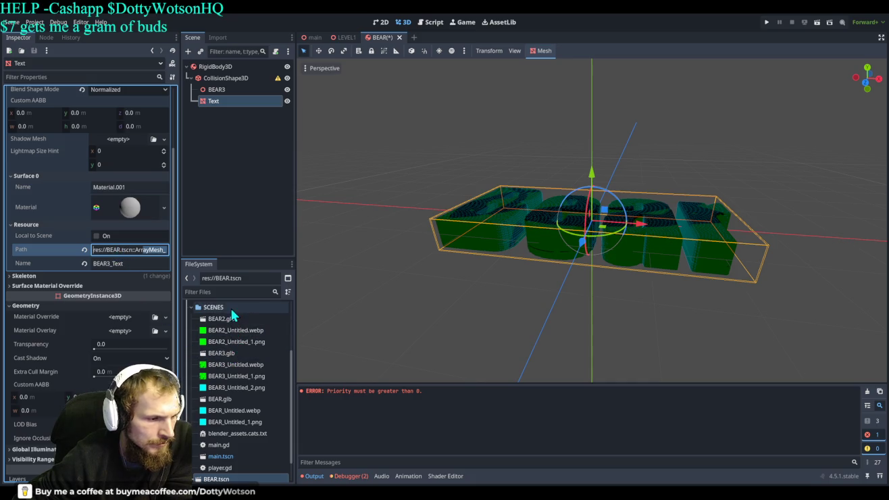
pyautogui.scroll(3, 231, 327)
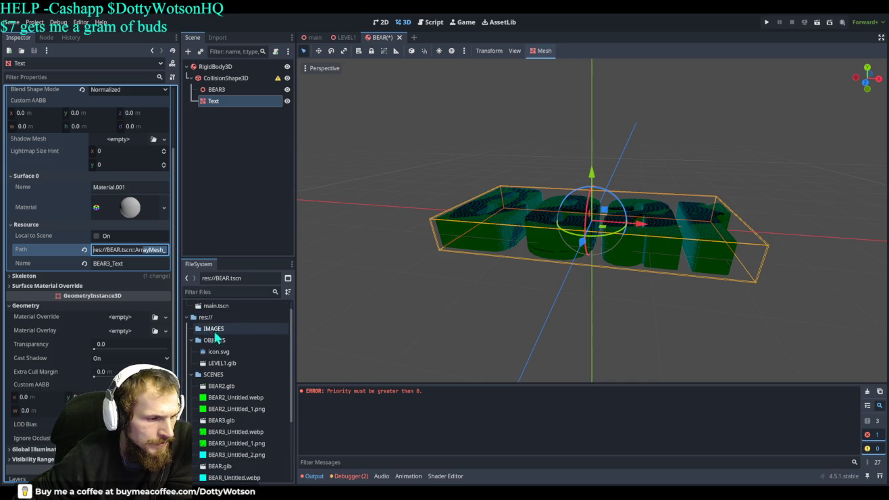
pyautogui.scroll(-5, 214, 337)
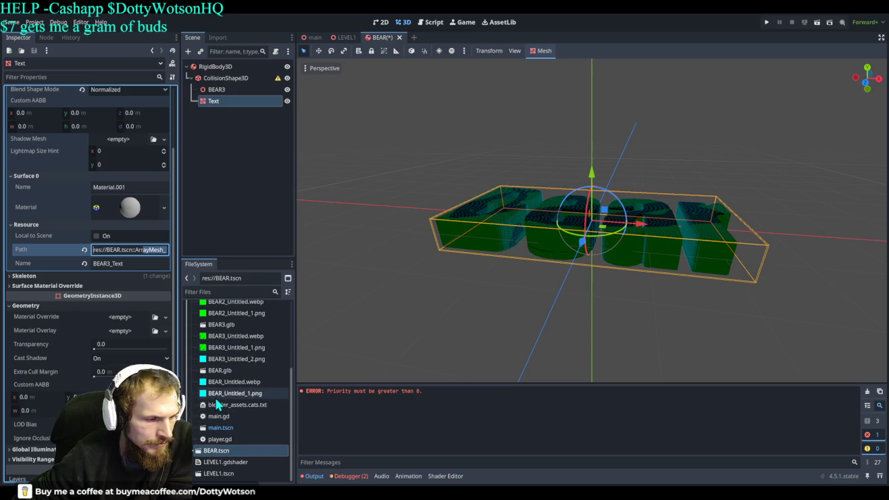
# - Check the mesh's Skeleton settings, then select BALL's CollisionShape3D in the main scene
pyautogui.click(68, 276)
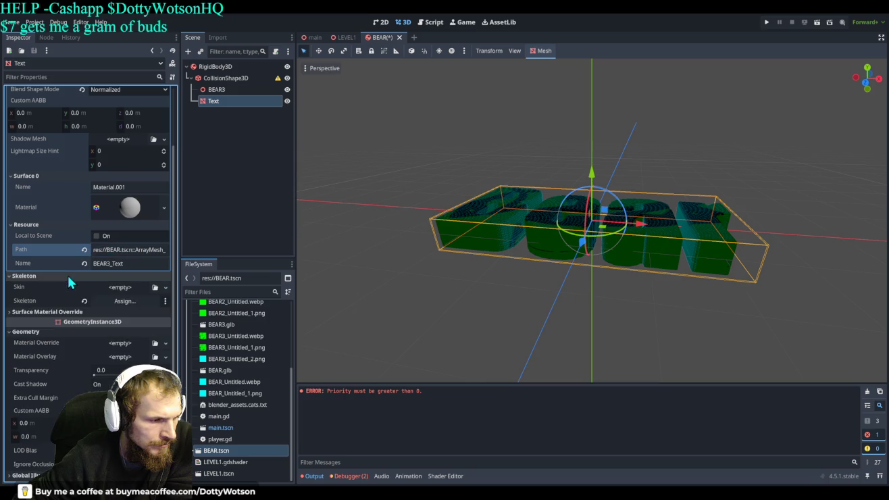
pyautogui.click(314, 37)
pyautogui.click(228, 137)
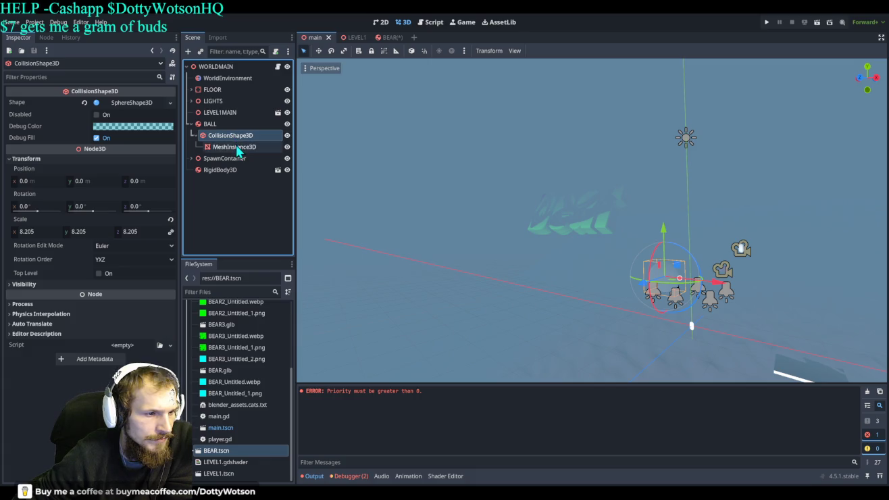
# - Review BALL's mesh instance and its SphereShape3D radius and margin, then switch back to BEAR
pyautogui.click(239, 150)
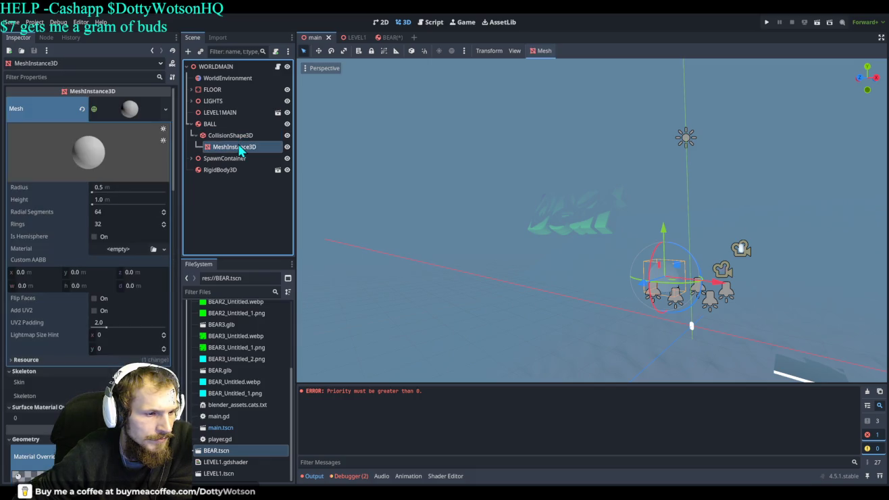
pyautogui.click(233, 136)
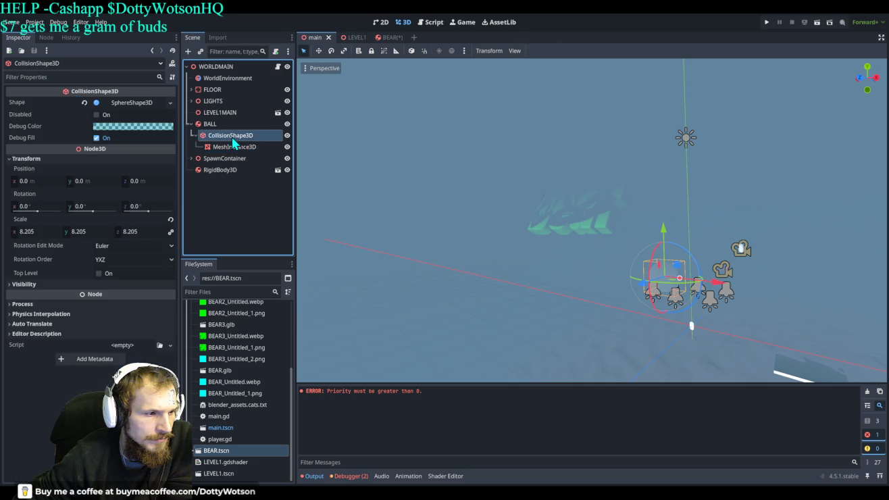
pyautogui.click(131, 104)
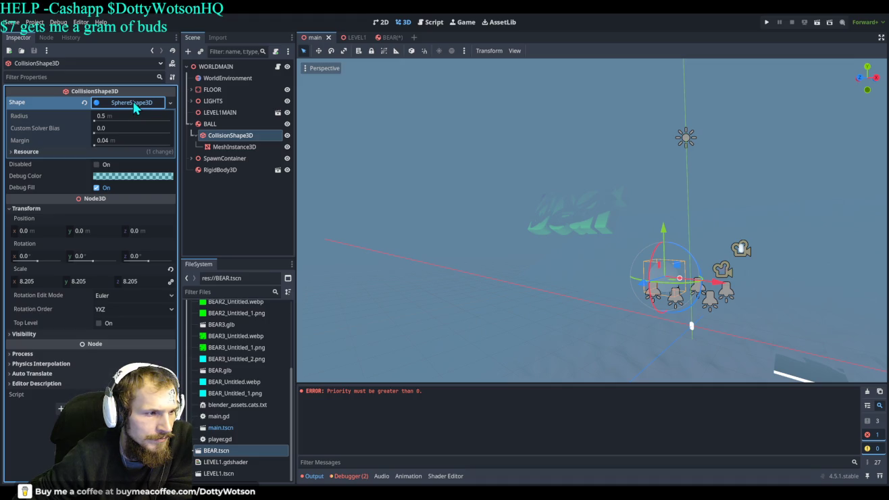
pyautogui.moveTo(388, 40)
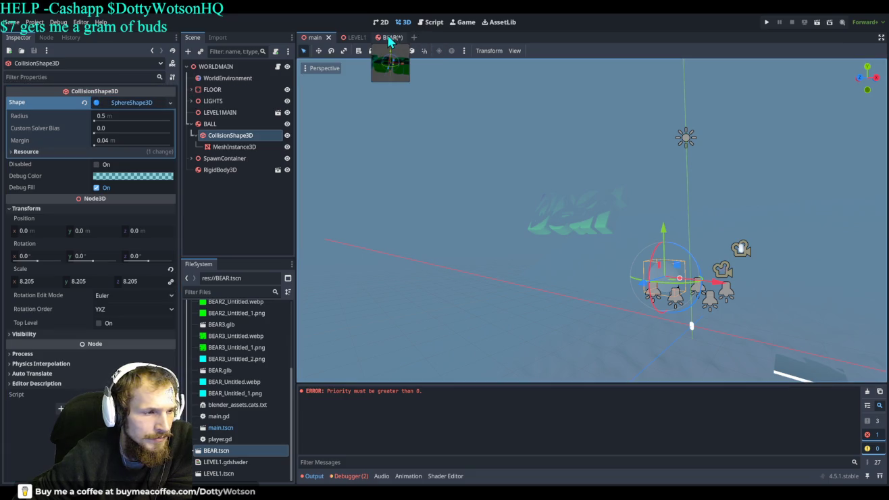
pyautogui.click(389, 40)
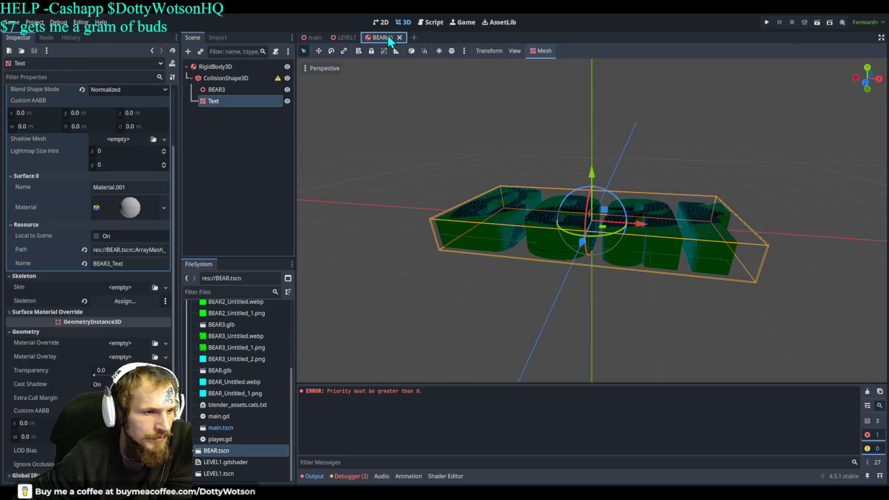
# - Toggle the BEAR CollisionShape3D's Disabled flag on and off, then clear its concave Shape
pyautogui.click(233, 79)
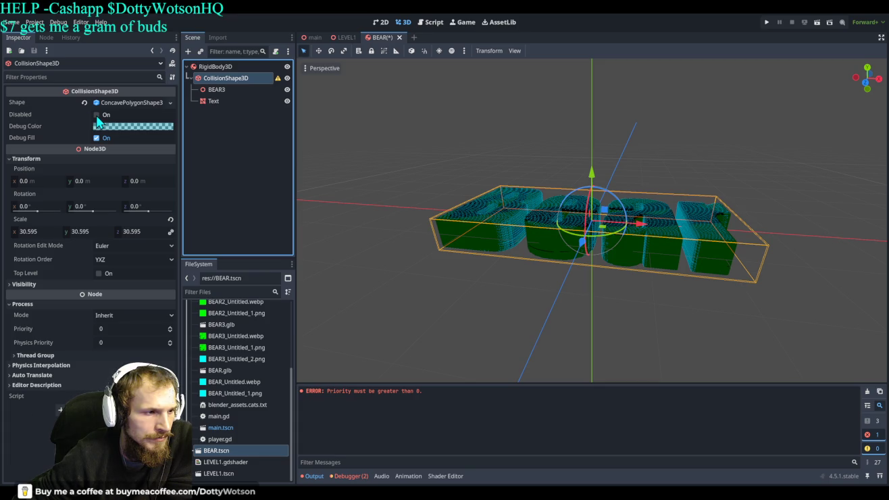
pyautogui.click(97, 114)
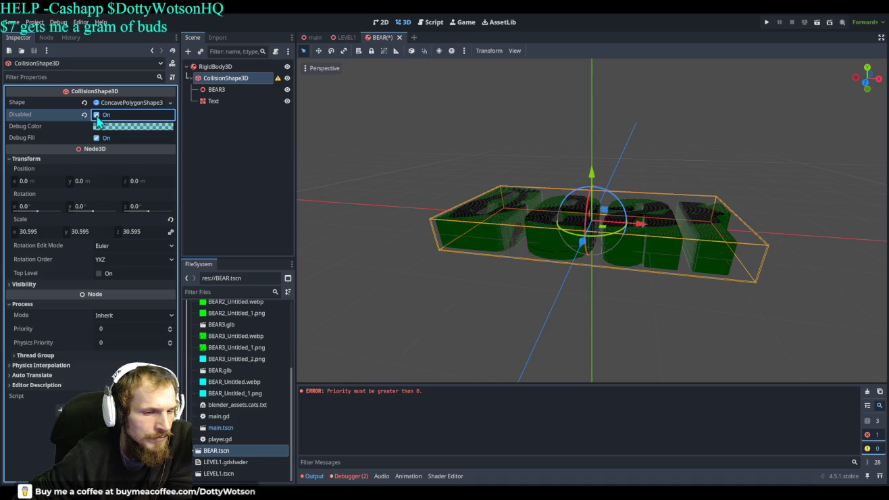
pyautogui.click(96, 115)
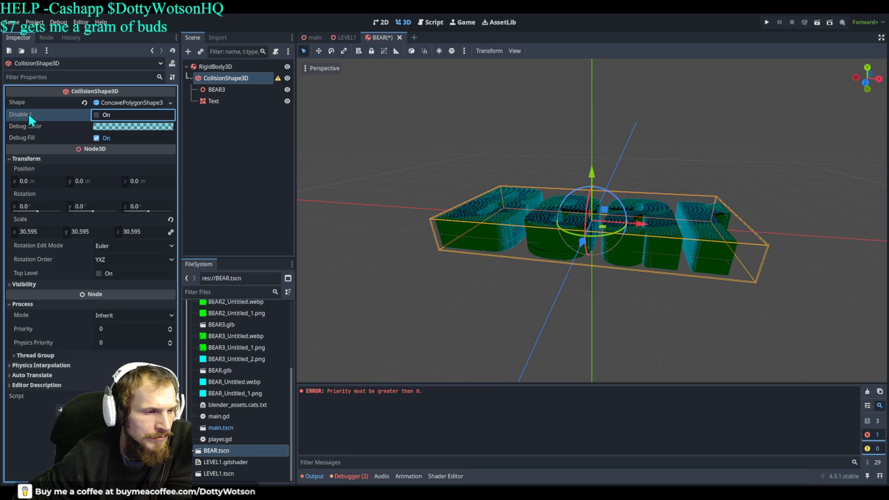
pyautogui.click(84, 103)
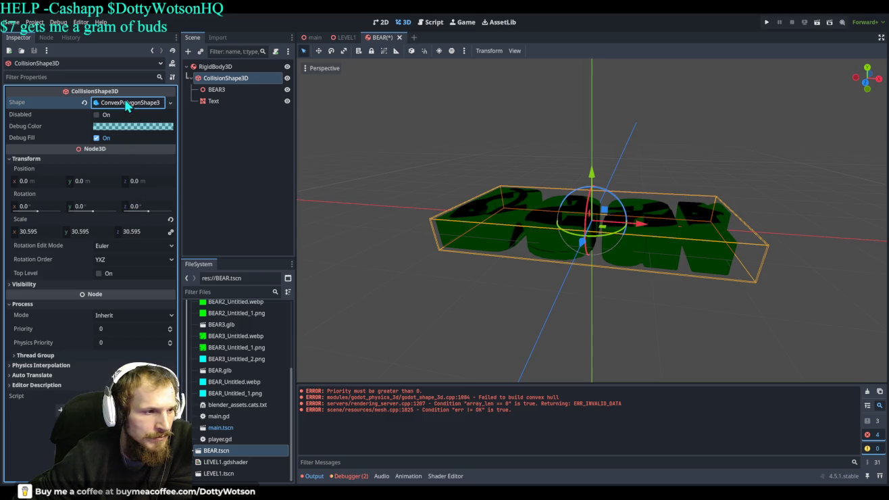
pyautogui.click(101, 106)
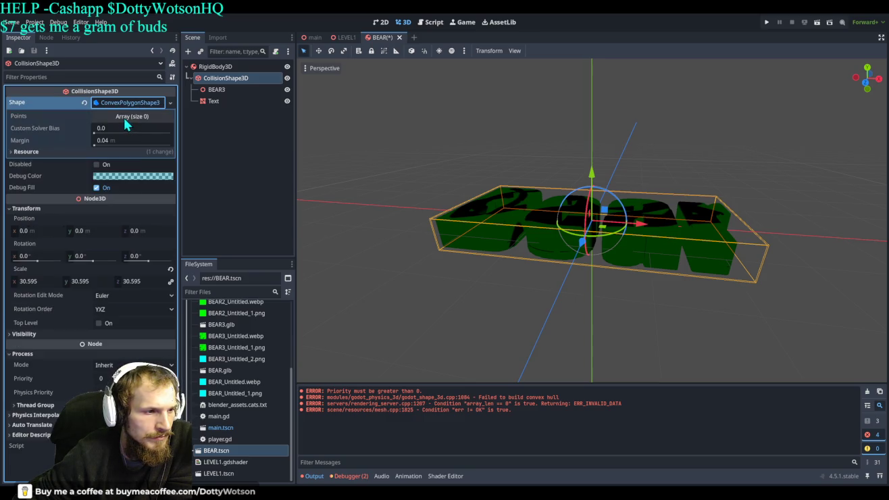
pyautogui.click(129, 118)
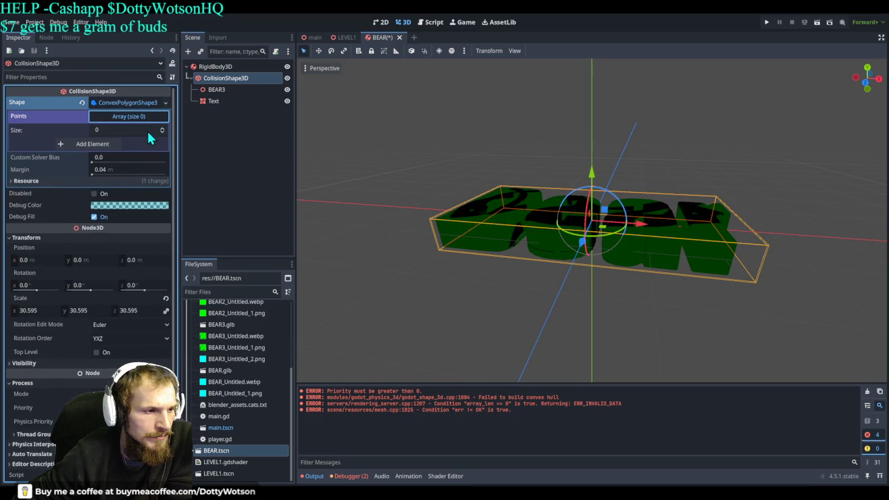
pyautogui.moveTo(163, 133)
pyautogui.mouseDown()
pyautogui.moveTo(164, 109)
pyautogui.moveTo(164, 134)
pyautogui.mouseUp()
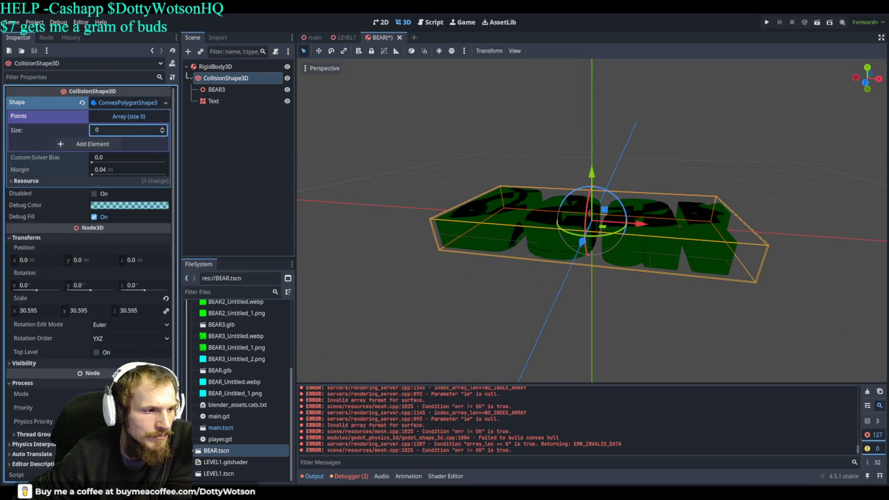
pyautogui.click(94, 145)
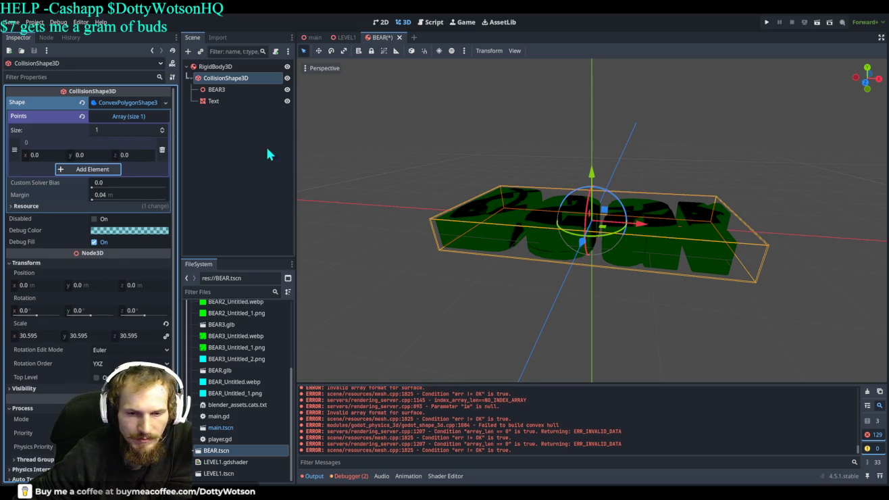
pyautogui.scroll(-3, 608, 223)
pyautogui.moveTo(606, 233); pyautogui.dragTo(476, 76)
pyautogui.click(162, 149)
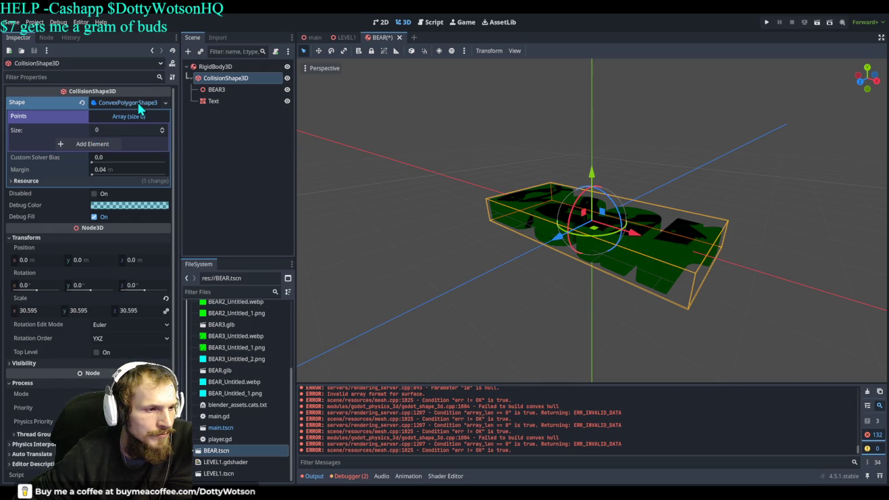
pyautogui.click(221, 100)
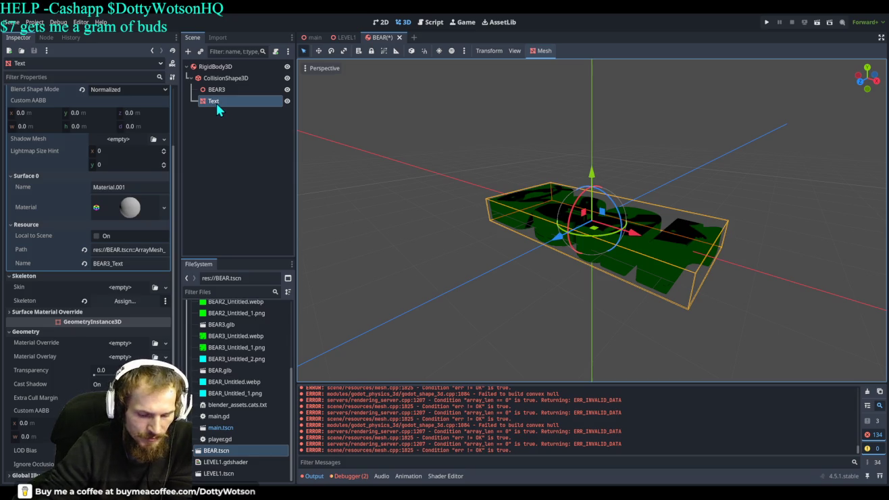
pyautogui.press('Delete')
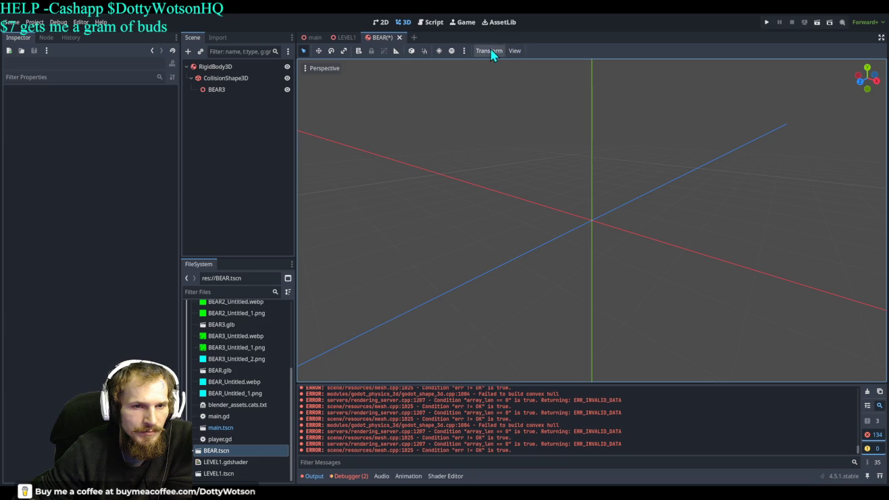
# - Select the BEAR3 node, then switch to the main WORLDMAIN scene
pyautogui.click(227, 88)
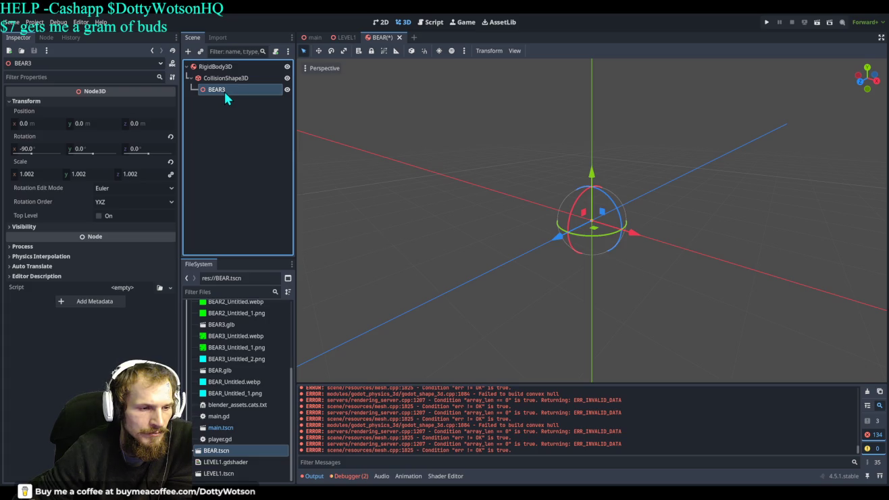
pyautogui.click(312, 36)
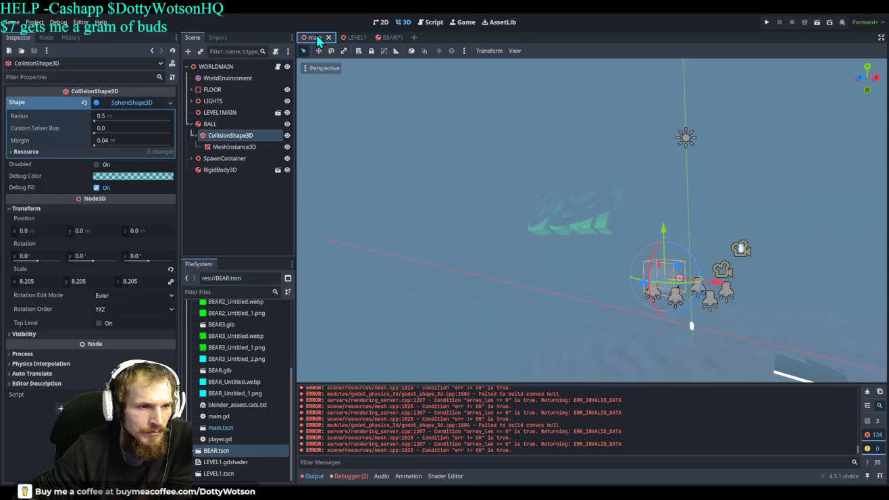
# - Drop BEAR into the main scene's RigidBody3D, then delete the Text node with its BEAR3 child
pyautogui.click(230, 174)
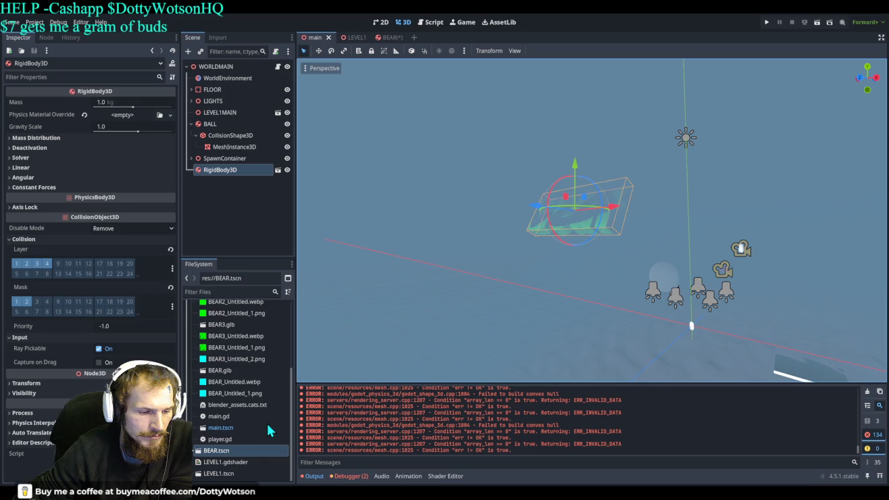
pyautogui.moveTo(267, 422); pyautogui.dragTo(225, 197)
pyautogui.click(222, 194)
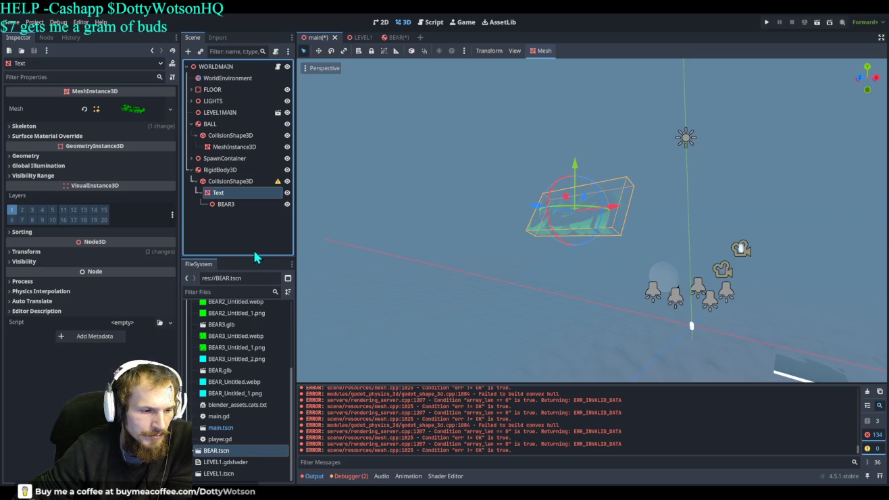
pyautogui.press('Delete')
# - Delete the RigidBody3D's CollisionShape3D, leaving it empty, and return to the BEAR scene
pyautogui.click(231, 171)
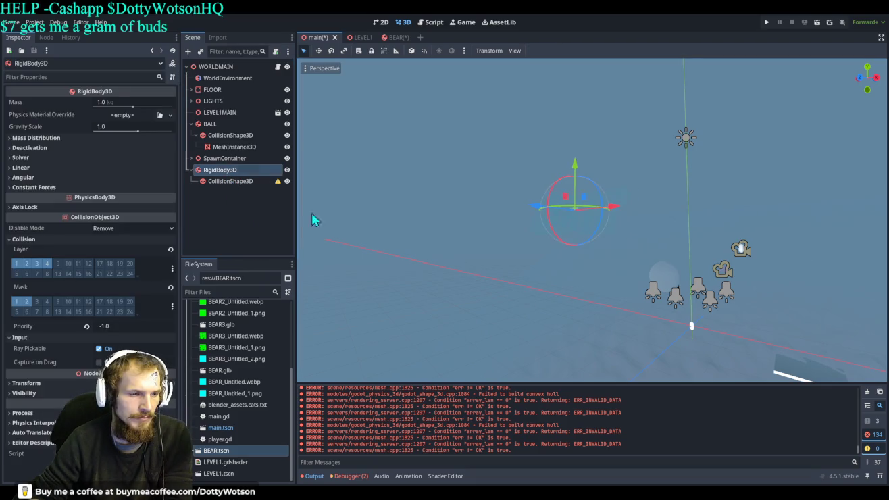
pyautogui.click(235, 182)
pyautogui.press('Delete')
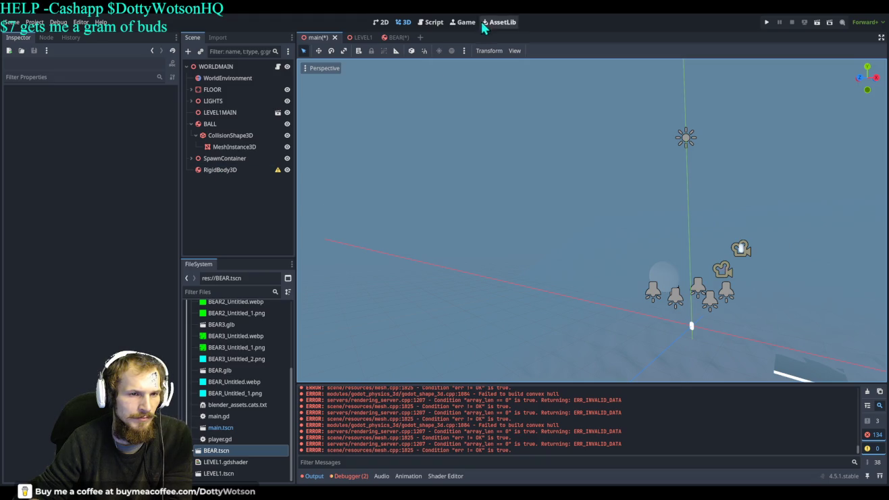
pyautogui.click(391, 38)
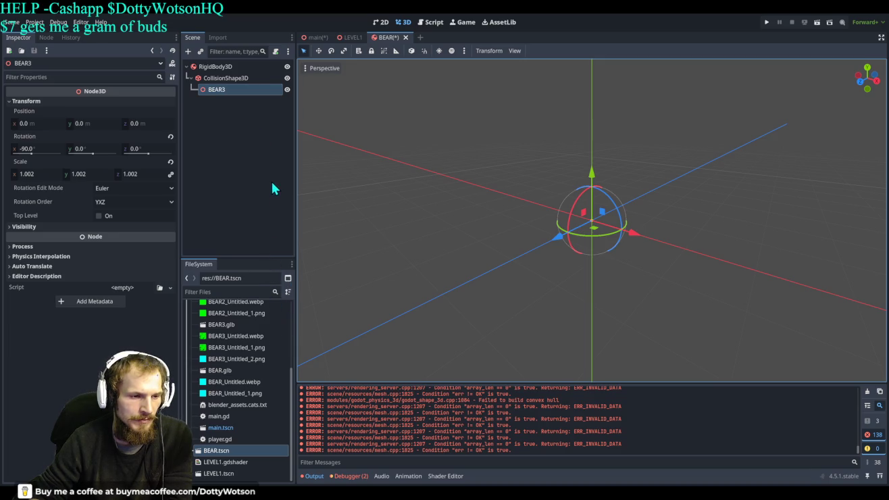
# - Paste the Text mesh under BEAR3 and remove the duplicated BEAR3 node beneath it
pyautogui.hotkey('ctrl', 'v')
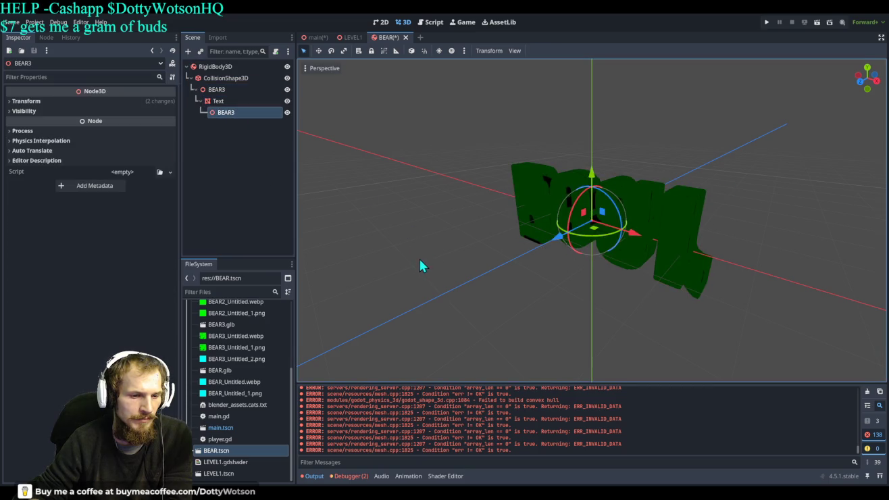
pyautogui.press('Delete')
pyautogui.click(217, 100)
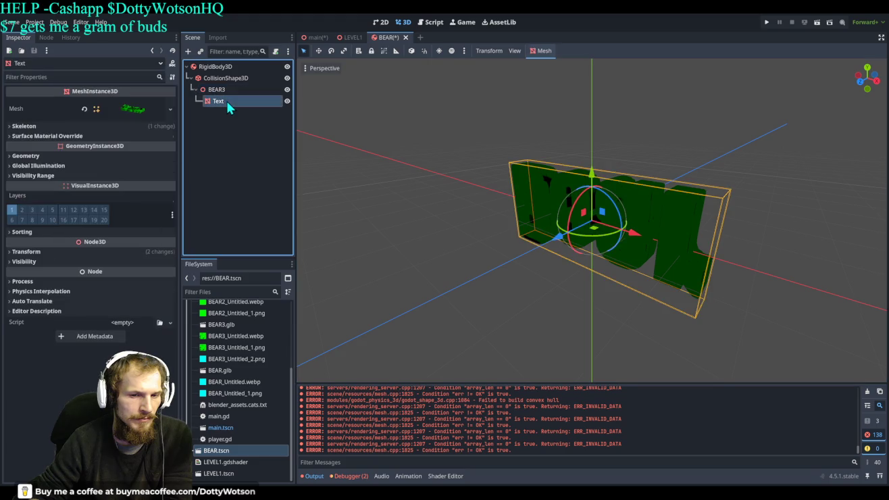
pyautogui.click(216, 91)
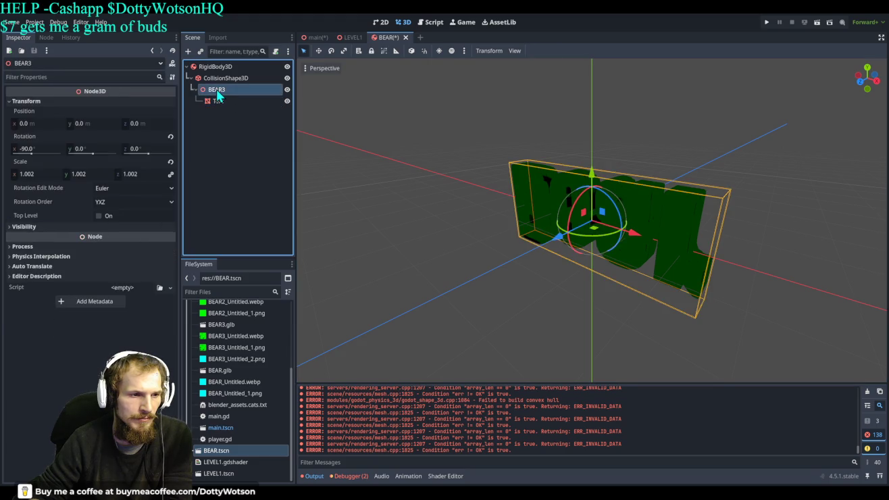
# - Look at BEAR3 from another angle and delete the extra BEAR3 node under Text
pyautogui.moveTo(642, 162)
pyautogui.mouseDown()
pyautogui.moveTo(685, 140)
pyautogui.moveTo(563, 250)
pyautogui.moveTo(460, 169)
pyautogui.moveTo(631, 203)
pyautogui.mouseUp()
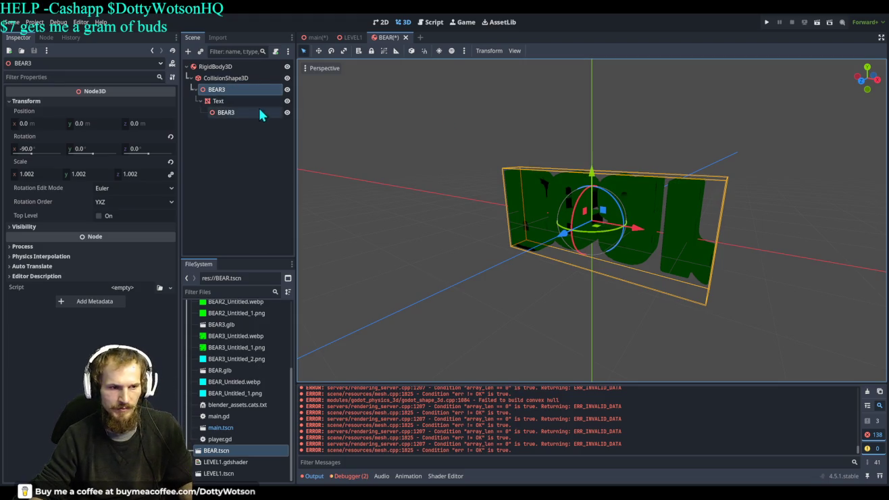
pyautogui.click(233, 113)
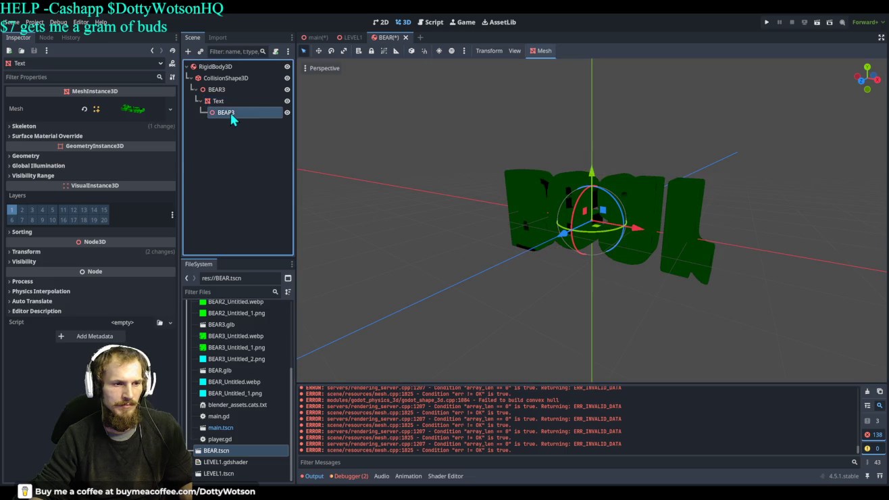
pyautogui.moveTo(580, 197)
pyautogui.mouseDown()
pyautogui.moveTo(598, 274)
pyautogui.moveTo(574, 177)
pyautogui.mouseUp()
pyautogui.press('Escape')
pyautogui.click(234, 115)
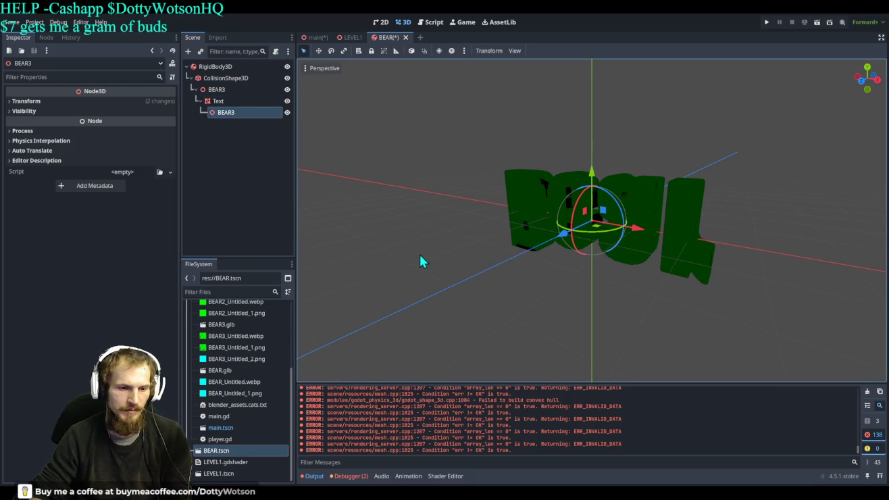
pyautogui.press('Delete')
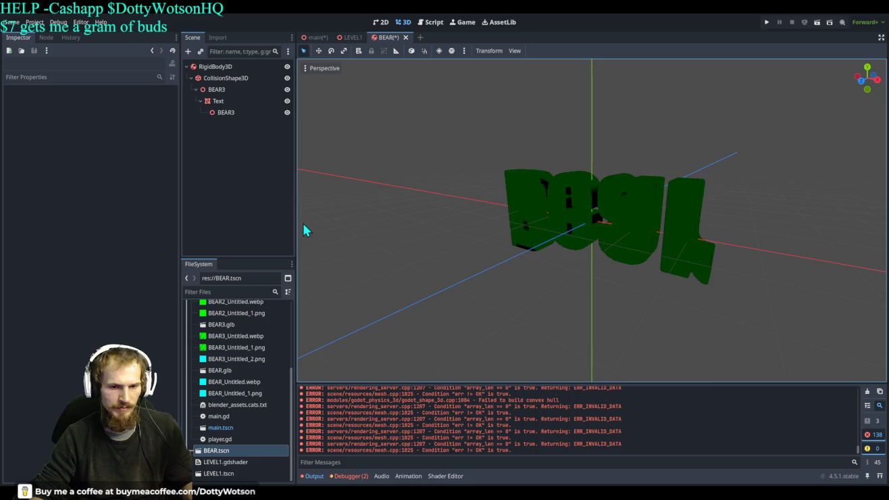
# - Move Text up beside BEAR3 and select the new convex collision shape, CollisionShape3D2
pyautogui.hotkey('ctrl', 'z')
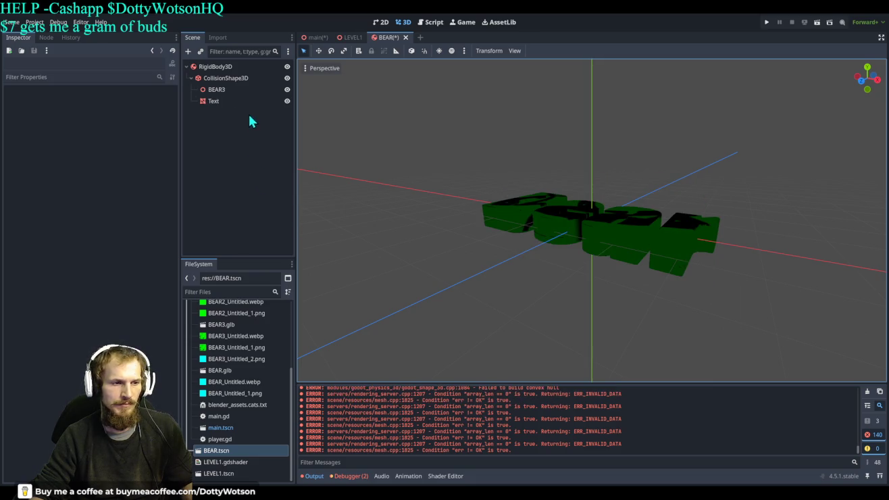
pyautogui.click(234, 102)
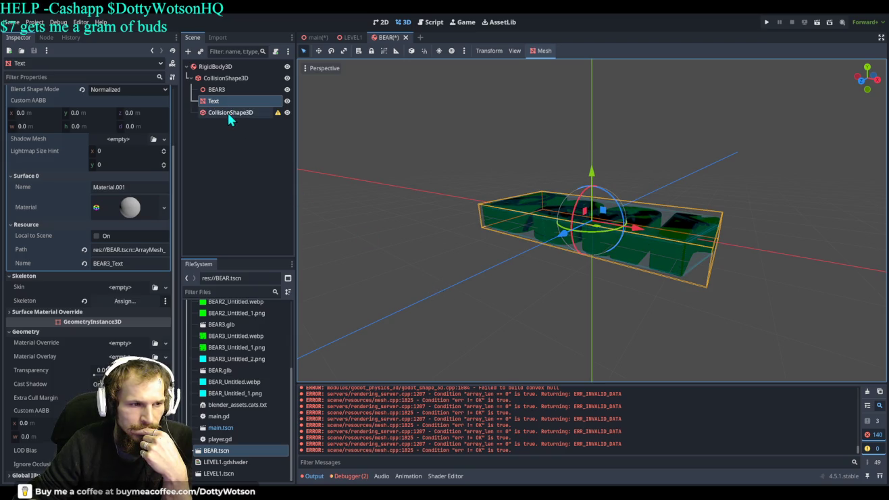
pyautogui.click(223, 115)
# - Move CollisionShape3D2 directly under RigidBody3D, undoing an early deletion of the old shape
pyautogui.moveTo(223, 113); pyautogui.dragTo(215, 66)
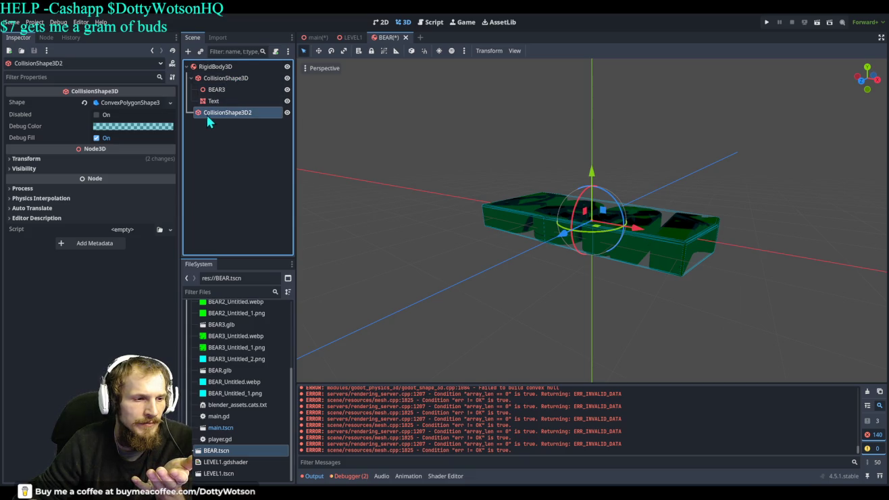
pyautogui.click(227, 80)
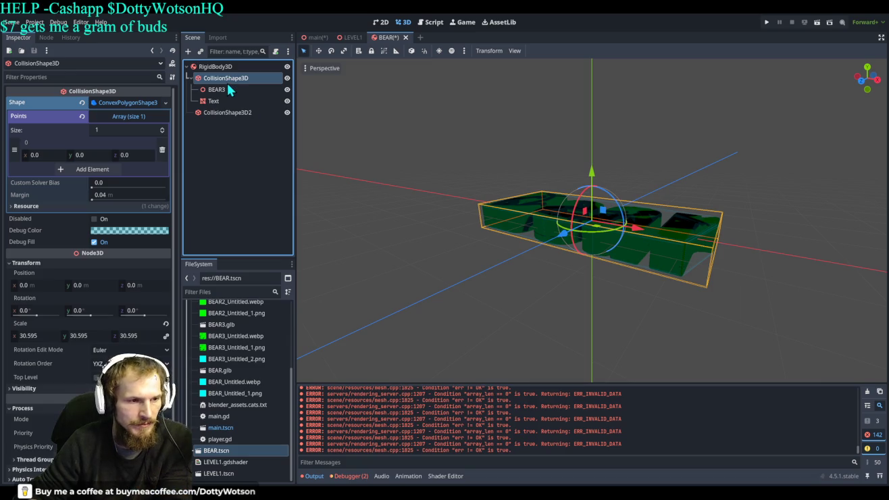
pyautogui.press('Delete')
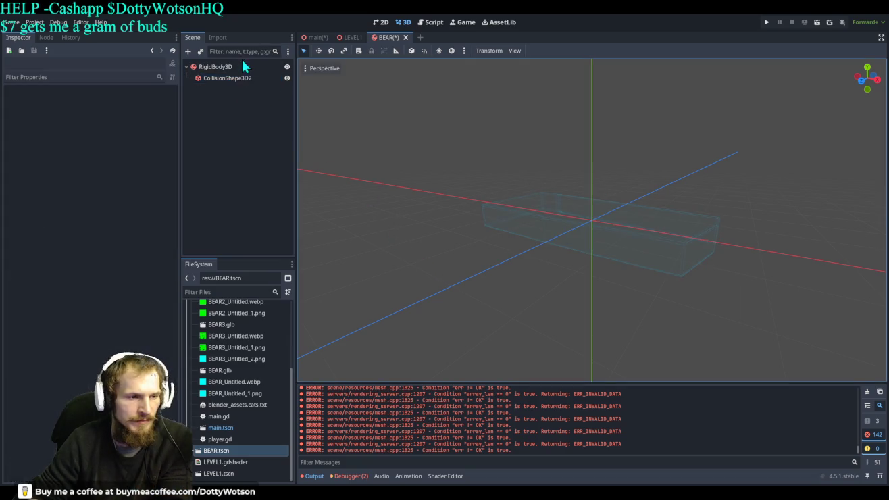
pyautogui.hotkey('ctrl', 'z')
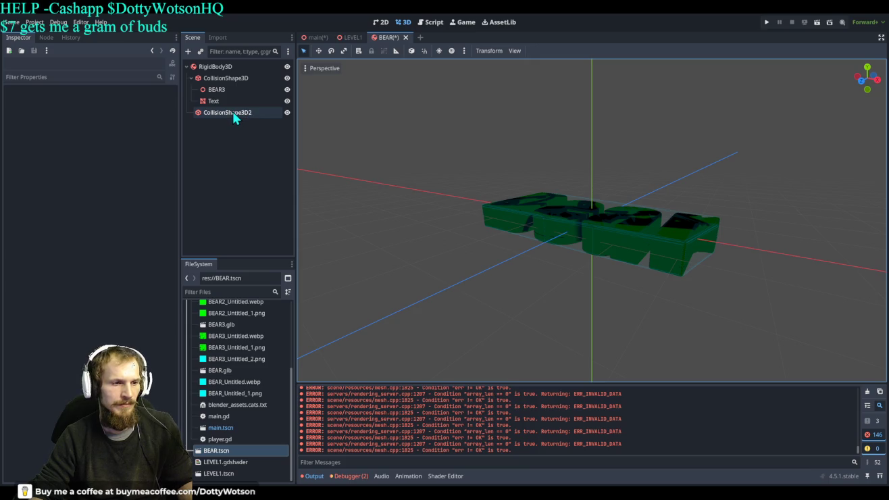
# - Put BEAR3 under CollisionShape3D2, delete the old CollisionShape3D, and return to the main scene
pyautogui.moveTo(221, 88); pyautogui.dragTo(223, 112)
pyautogui.click(220, 81)
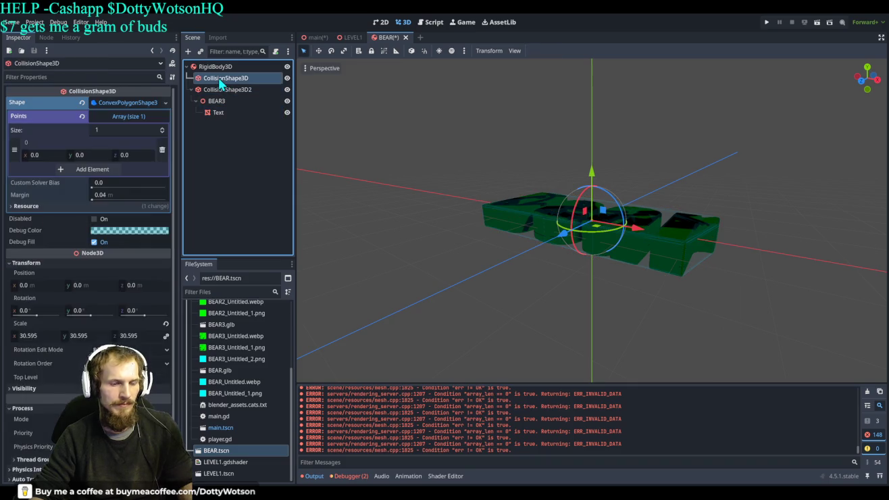
pyautogui.press('Delete')
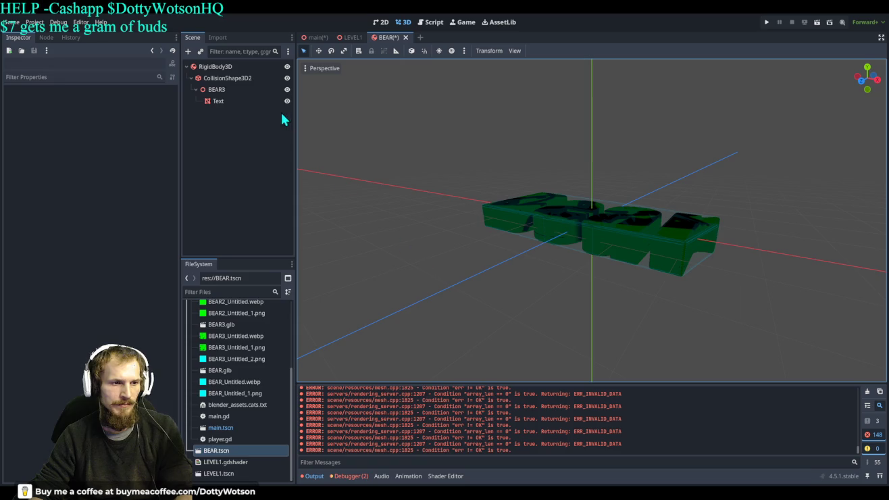
pyautogui.click(317, 38)
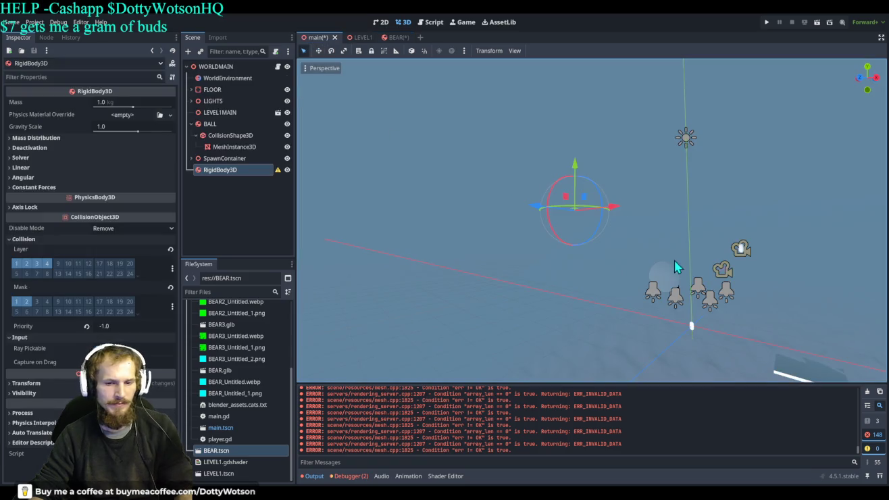
# - Delete the old empty RigidBody3D from the main scene
pyautogui.scroll(5, 676, 267)
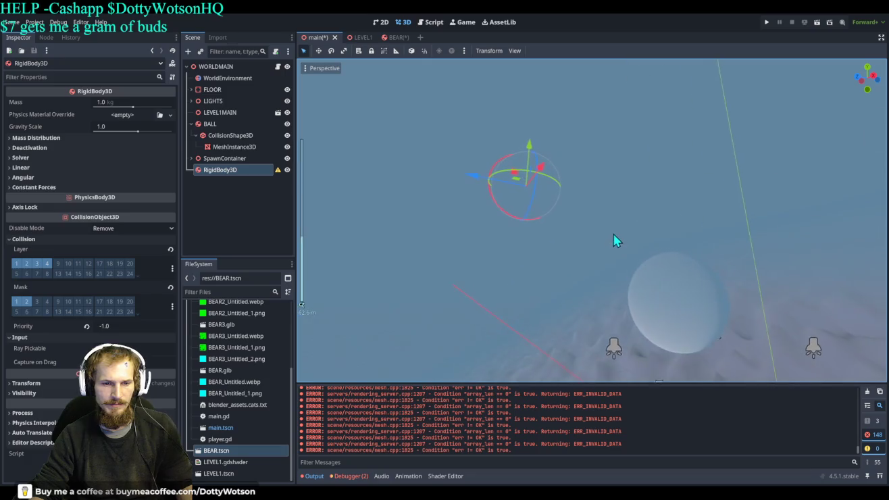
pyautogui.scroll(2, 579, 249)
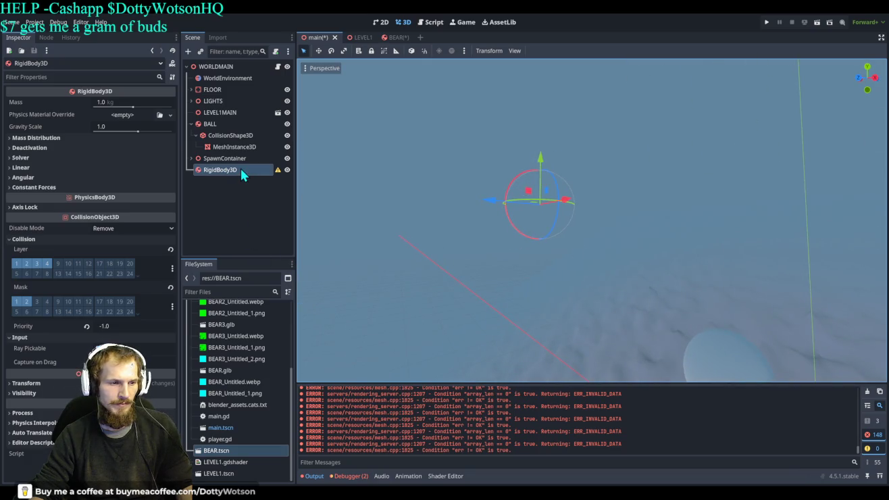
pyautogui.press('Delete')
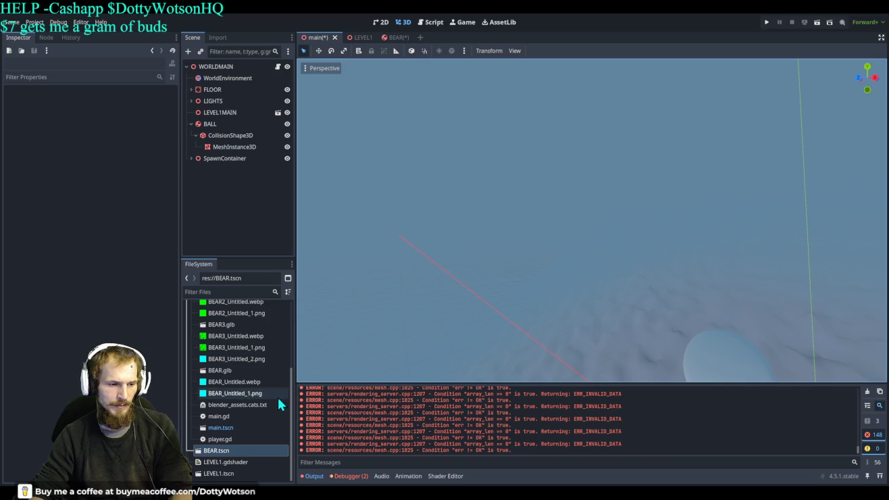
pyautogui.moveTo(225, 458); pyautogui.dragTo(256, 210)
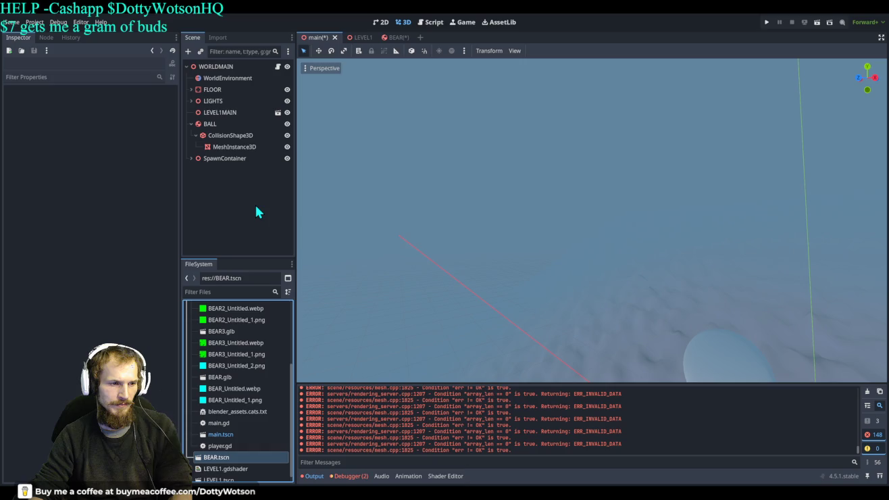
# - Instance BEAR.tscn into the 3D viewport and run the project to test it
pyautogui.scroll(-5, 574, 331)
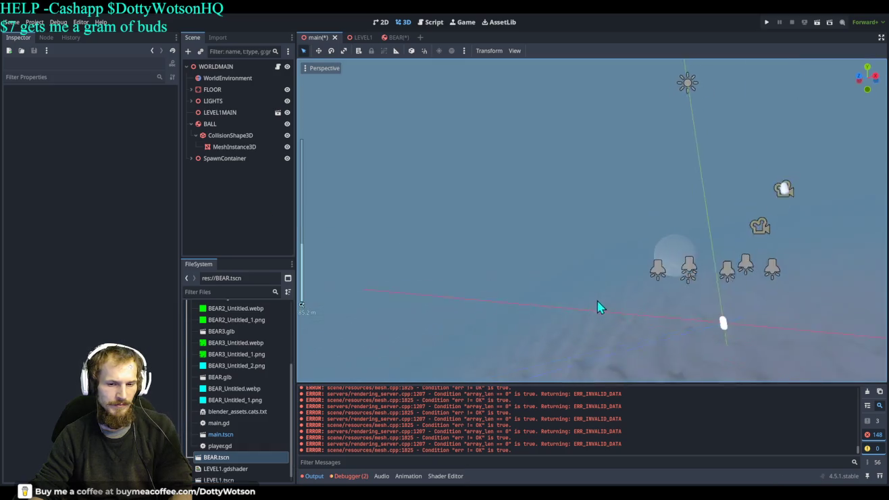
pyautogui.scroll(-2, 544, 334)
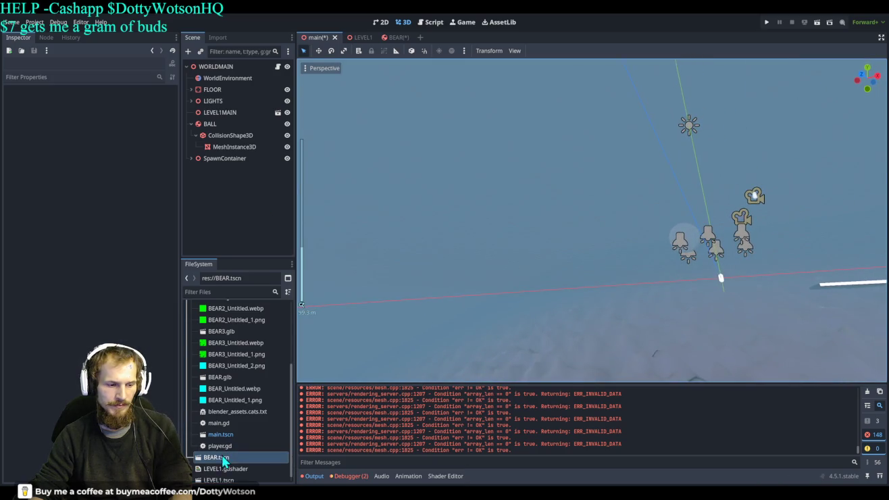
pyautogui.moveTo(214, 459)
pyautogui.mouseDown()
pyautogui.moveTo(520, 280)
pyautogui.moveTo(571, 268)
pyautogui.moveTo(574, 240)
pyautogui.moveTo(516, 216)
pyautogui.mouseUp()
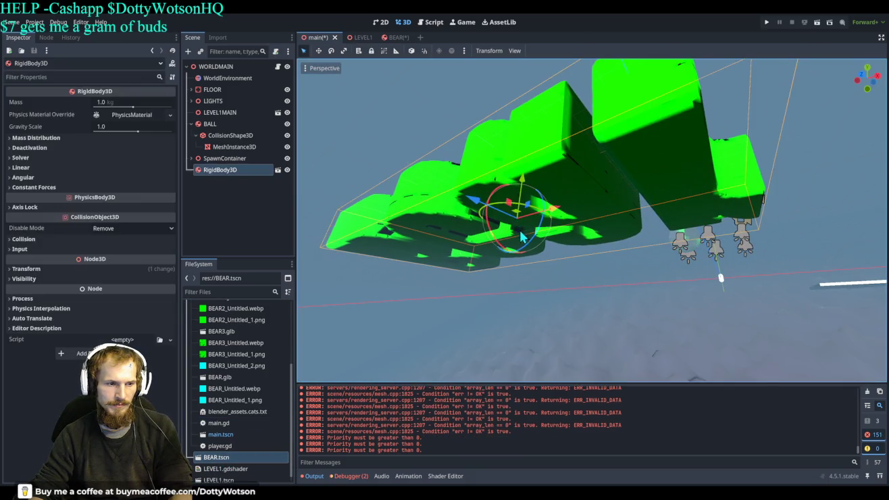
pyautogui.scroll(-3, 563, 247)
pyautogui.click(767, 23)
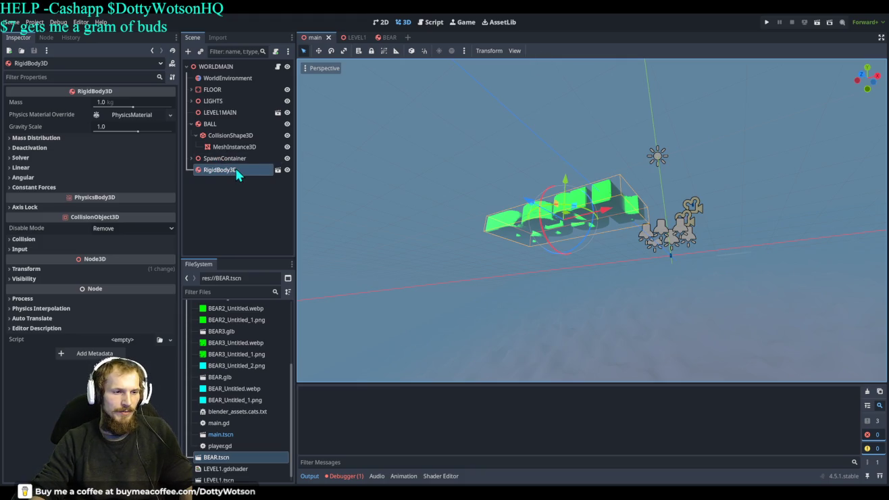
# - In the BEAR scene, inspect the collision shape's Transform scale values
pyautogui.click(387, 36)
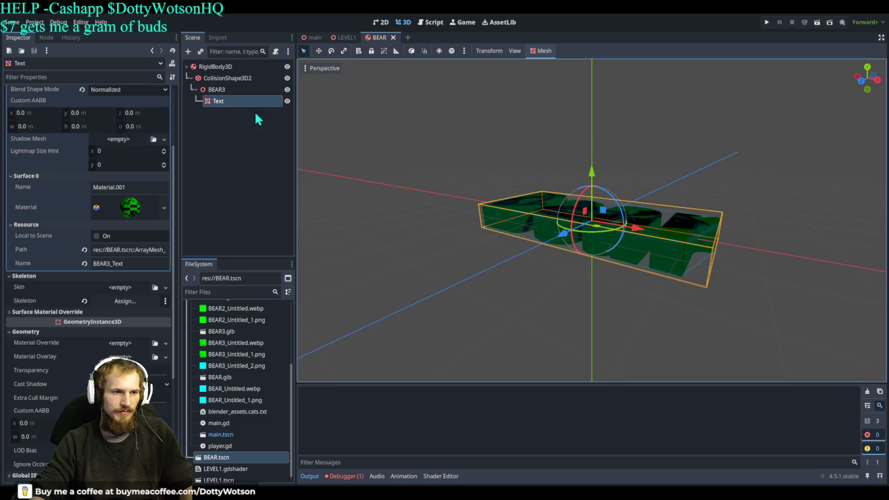
pyautogui.click(225, 79)
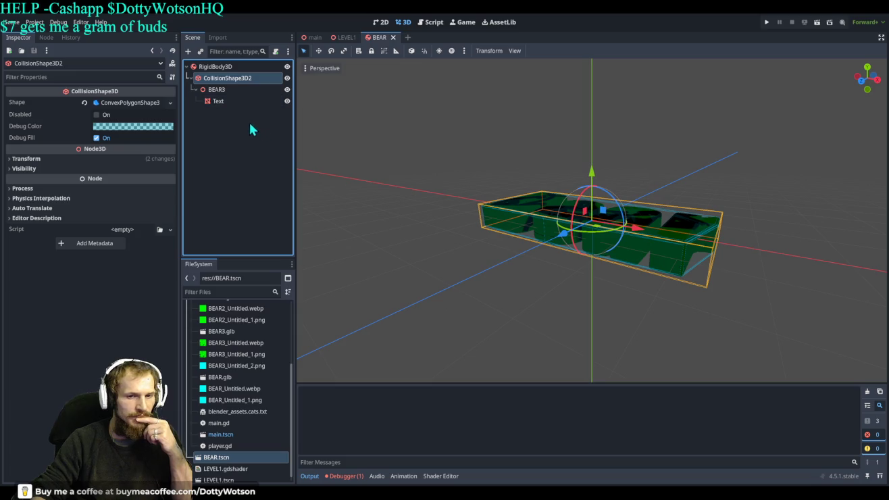
pyautogui.scroll(10, 603, 206)
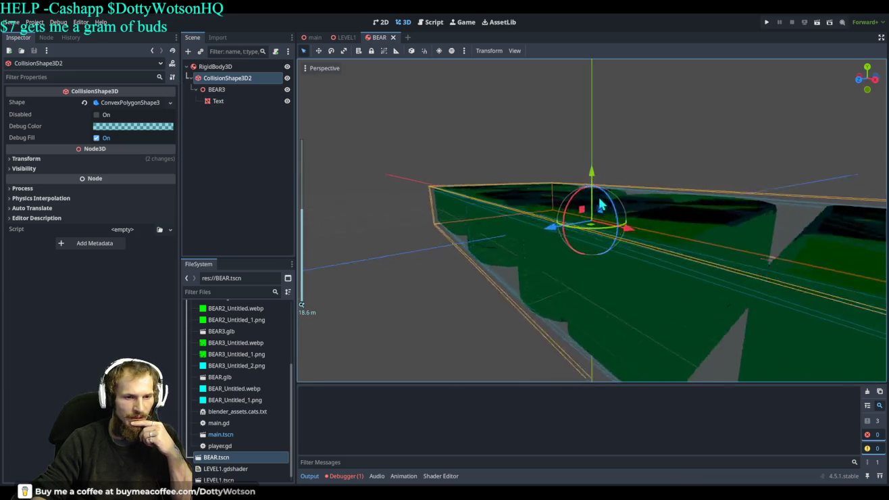
pyautogui.scroll(2, 603, 206)
pyautogui.scroll(-6, 604, 202)
pyautogui.scroll(-2, 599, 191)
pyautogui.moveTo(599, 191)
pyautogui.mouseDown()
pyautogui.moveTo(594, 199)
pyautogui.moveTo(603, 162)
pyautogui.mouseUp()
pyautogui.click(234, 78)
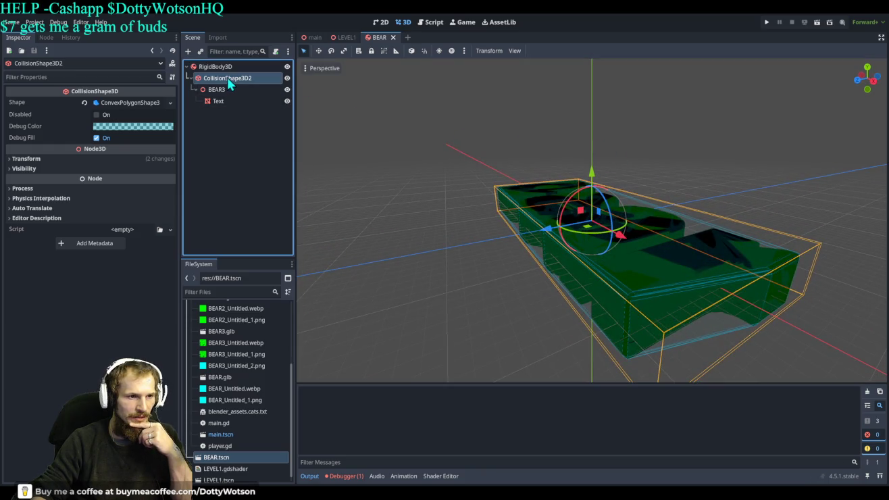
pyautogui.click(27, 158)
pyautogui.moveTo(88, 232)
pyautogui.mouseDown()
pyautogui.moveTo(101, 231)
pyautogui.moveTo(89, 234)
pyautogui.mouseUp()
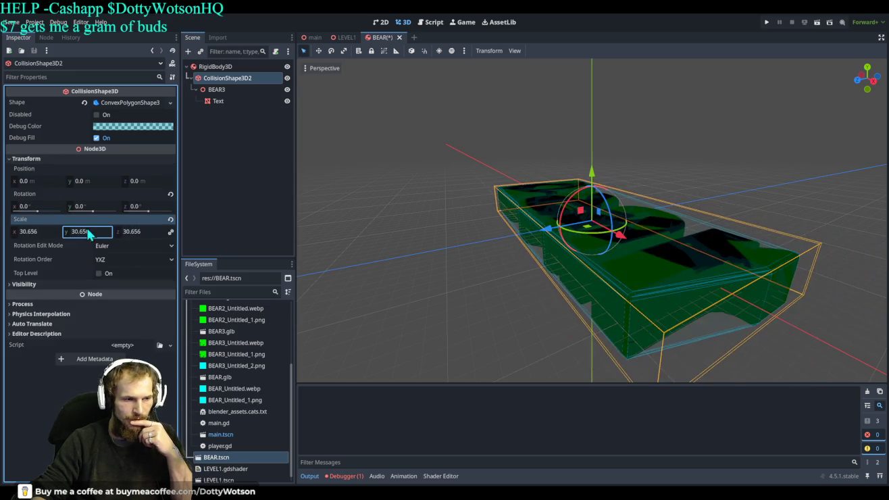
# - Scale BEAR3 down to 0.625, then to 0.125 on all axes, and view it from below
pyautogui.click(229, 88)
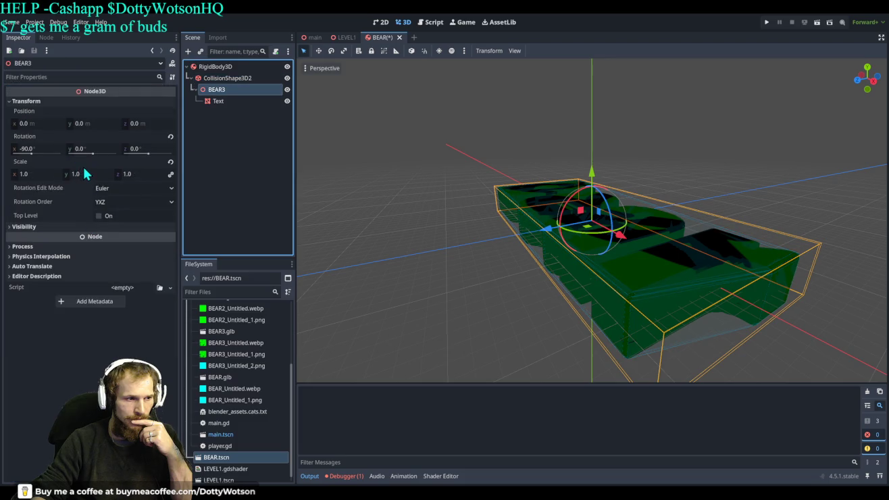
pyautogui.moveTo(85, 173); pyautogui.dragTo(43, 173)
pyautogui.moveTo(430, 139)
pyautogui.mouseDown()
pyautogui.moveTo(576, 190)
pyautogui.moveTo(509, 172)
pyautogui.moveTo(520, 222)
pyautogui.moveTo(567, 187)
pyautogui.moveTo(553, 173)
pyautogui.moveTo(561, 192)
pyautogui.moveTo(539, 180)
pyautogui.moveTo(470, 184)
pyautogui.moveTo(444, 222)
pyautogui.moveTo(444, 214)
pyautogui.mouseUp()
pyautogui.scroll(-2, 517, 203)
pyautogui.scroll(-2, 565, 181)
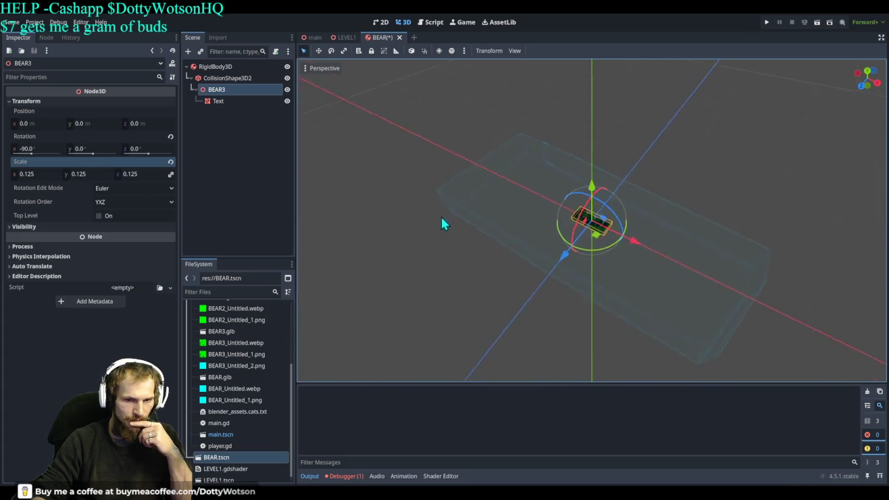
pyautogui.scroll(2, 444, 214)
pyautogui.scroll(-1, 582, 222)
pyautogui.moveTo(583, 222)
pyautogui.mouseDown()
pyautogui.moveTo(565, 222)
pyautogui.moveTo(561, 195)
pyautogui.moveTo(575, 196)
pyautogui.mouseUp()
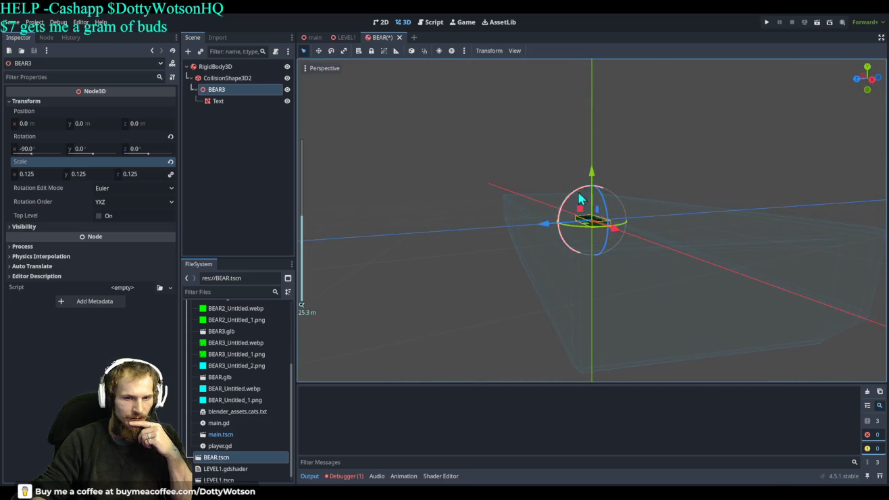
# - In the LEVEL1 scene, add a CSGMesh3D node under the landscape's CollisionShape3D
pyautogui.click(345, 38)
pyautogui.click(255, 78)
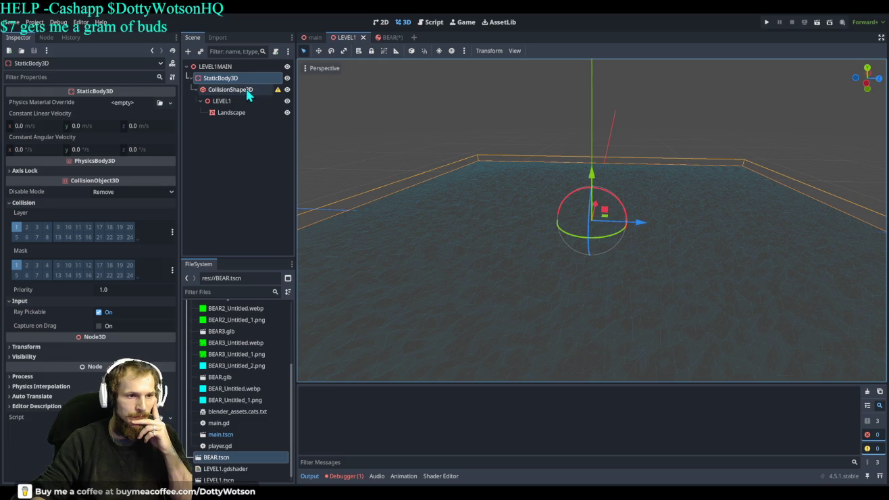
pyautogui.click(247, 95)
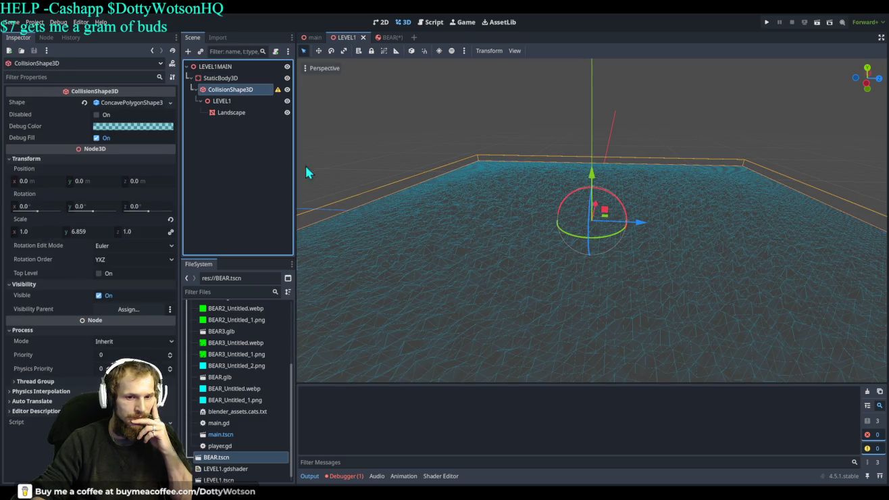
pyautogui.moveTo(475, 249)
pyautogui.mouseDown()
pyautogui.moveTo(412, 237)
pyautogui.moveTo(482, 251)
pyautogui.moveTo(521, 232)
pyautogui.moveTo(600, 256)
pyautogui.moveTo(607, 251)
pyautogui.mouseUp()
pyautogui.scroll(-3, 481, 222)
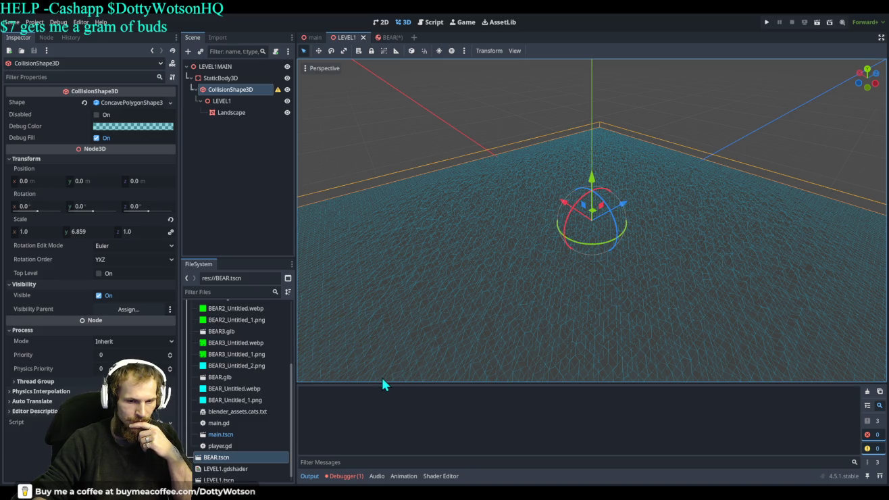
pyautogui.hotkey('ctrl', 'v')
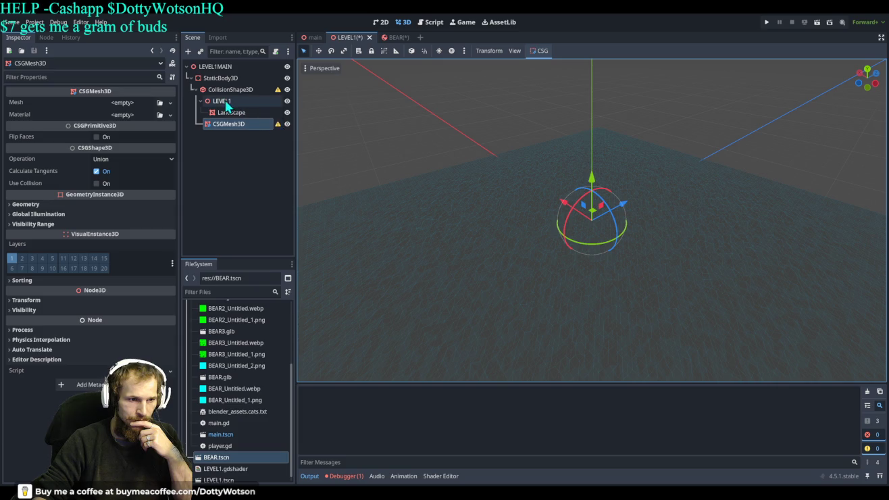
# - Reparent LEVEL1 and its Landscape under the CSGMesh3D node in the Scene dock
pyautogui.moveTo(225, 102); pyautogui.dragTo(228, 127)
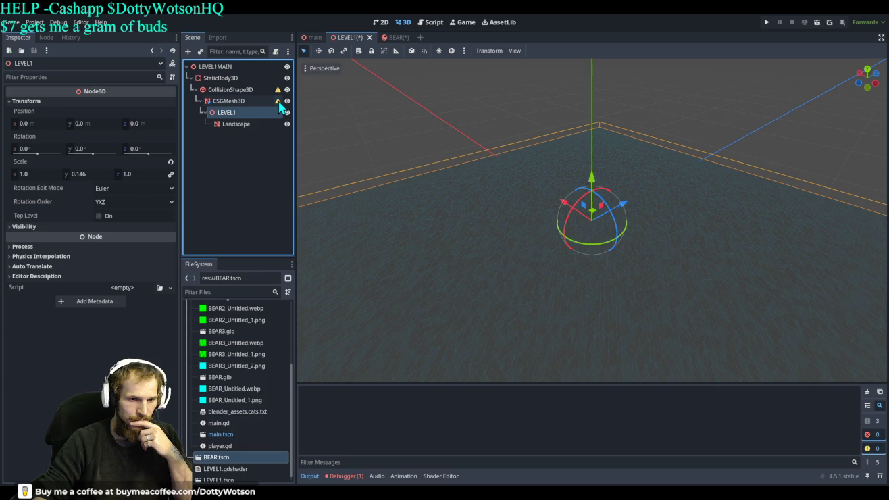
pyautogui.click(227, 90)
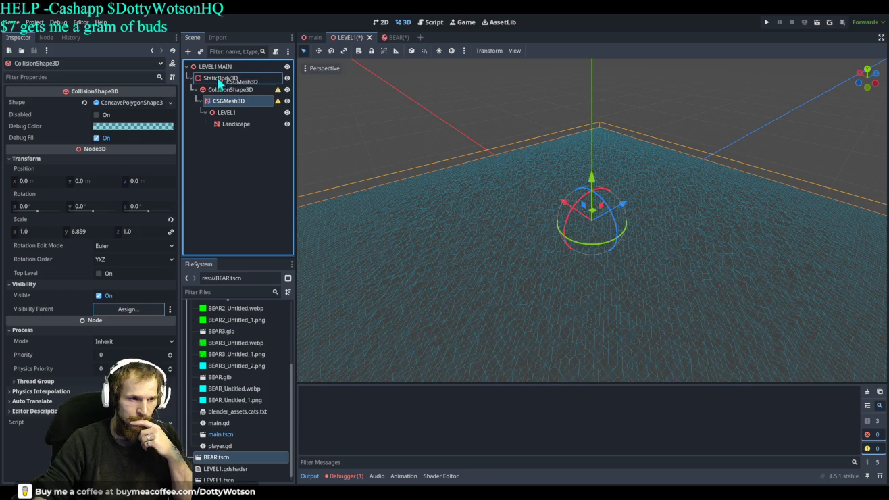
pyautogui.click(233, 102)
pyautogui.click(232, 91)
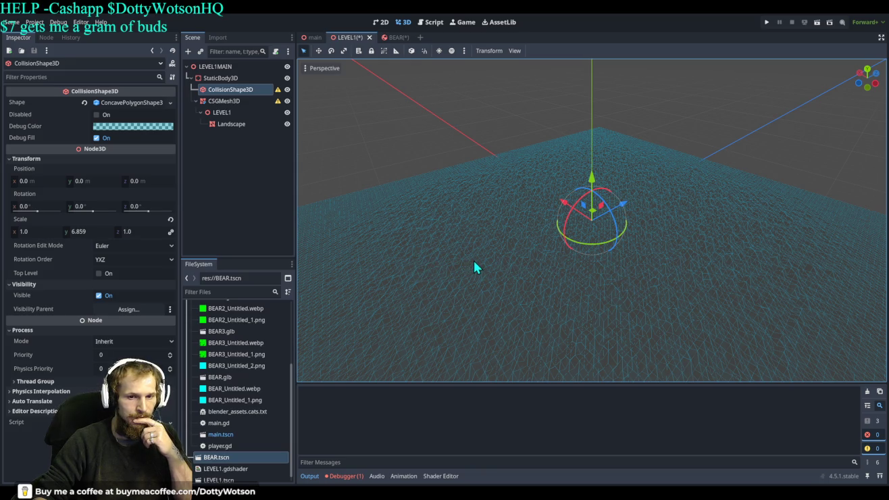
# - Move the old CollisionShape3D under CSGMesh3D, delete it, and frame CSGMesh3D from above
pyautogui.click(230, 92)
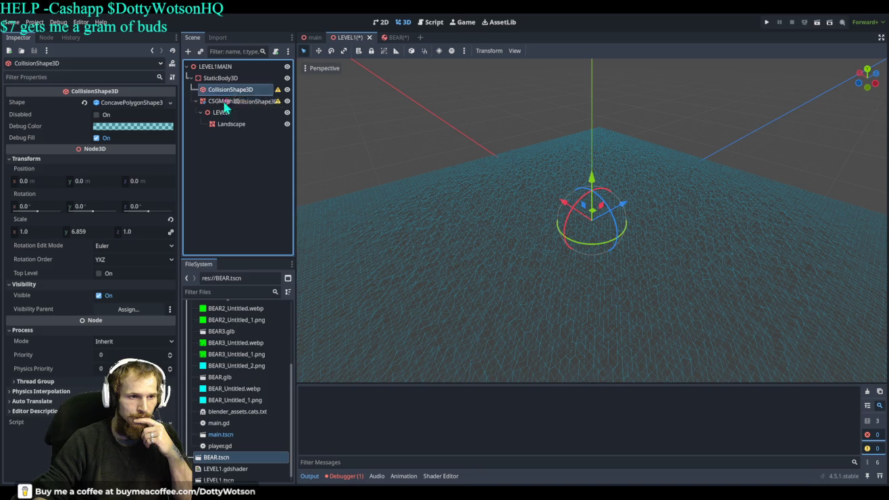
pyautogui.moveTo(230, 94); pyautogui.dragTo(228, 123)
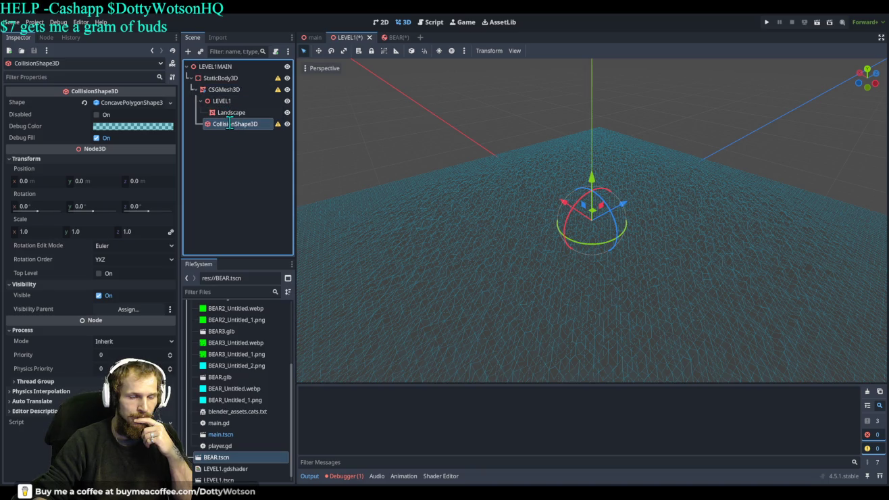
pyautogui.doubleClick(229, 124)
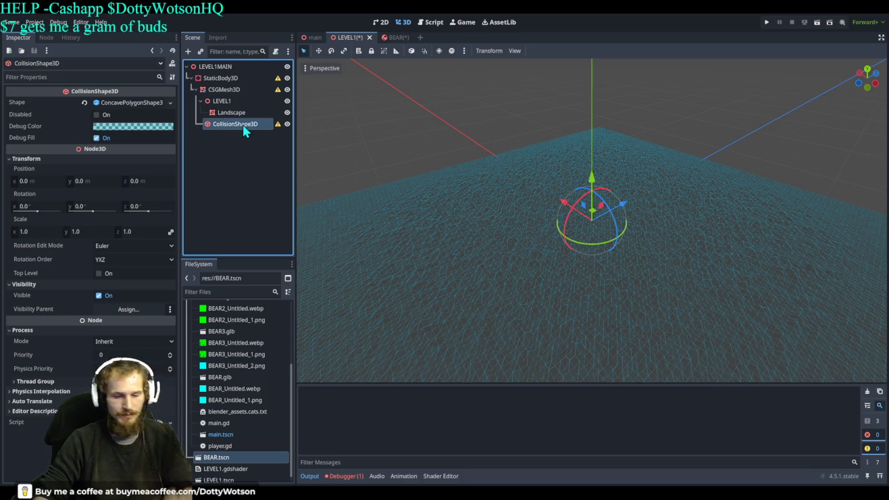
pyautogui.press('Delete')
pyautogui.doubleClick(249, 90)
pyautogui.moveTo(511, 199)
pyautogui.mouseDown()
pyautogui.moveTo(527, 192)
pyautogui.moveTo(503, 212)
pyautogui.moveTo(431, 194)
pyautogui.moveTo(500, 199)
pyautogui.moveTo(545, 158)
pyautogui.moveTo(526, 185)
pyautogui.mouseUp()
pyautogui.scroll(-2, 546, 158)
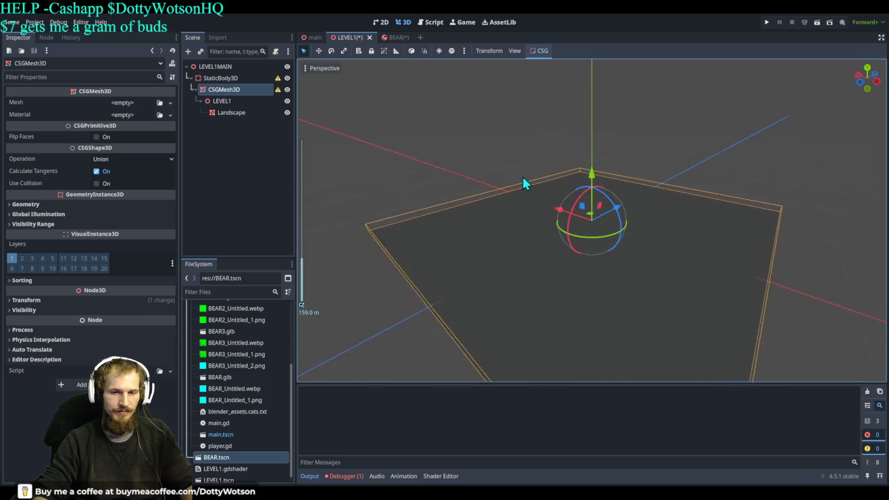
pyautogui.click(134, 103)
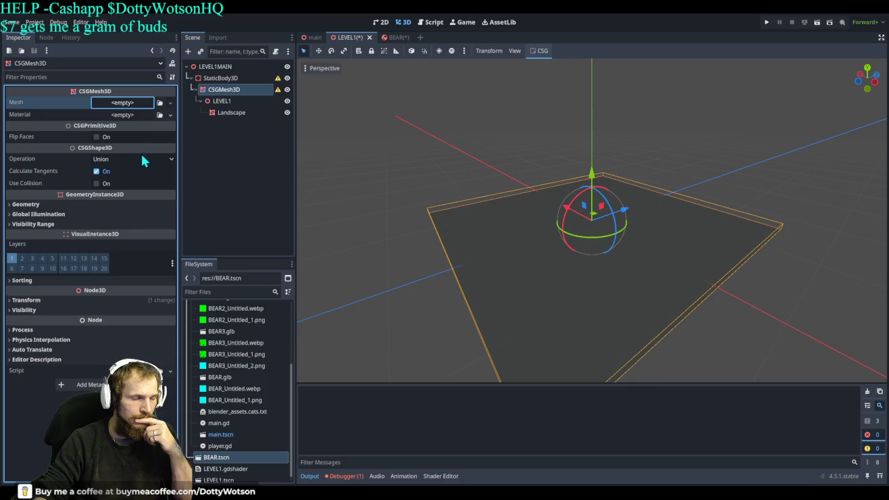
pyautogui.hotkey('ctrl', 'v')
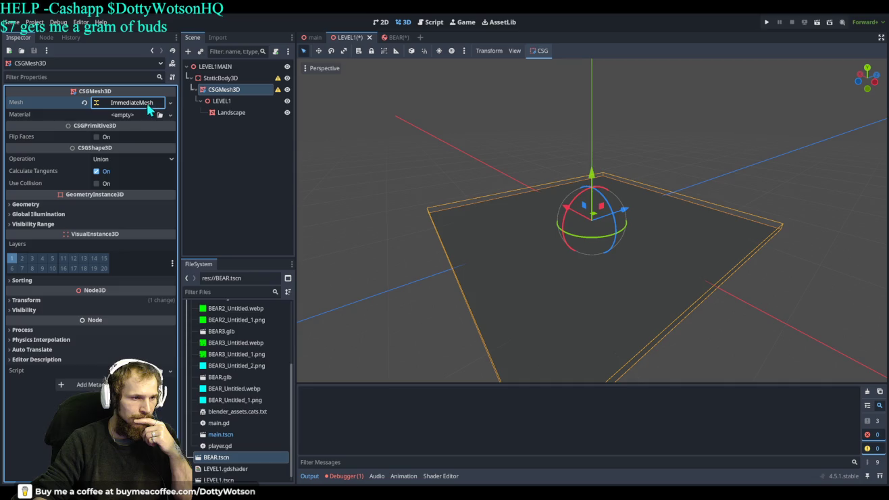
pyautogui.click(132, 119)
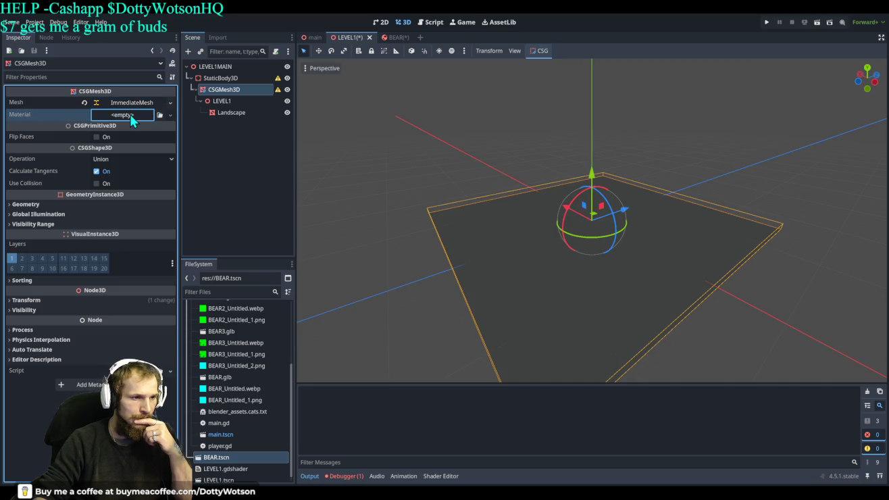
pyautogui.hotkey('shift', 'Tab')
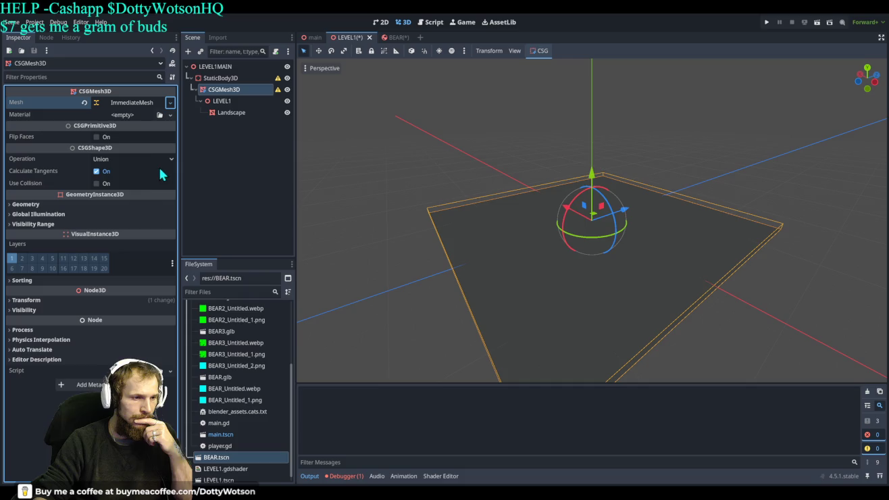
pyautogui.click(83, 103)
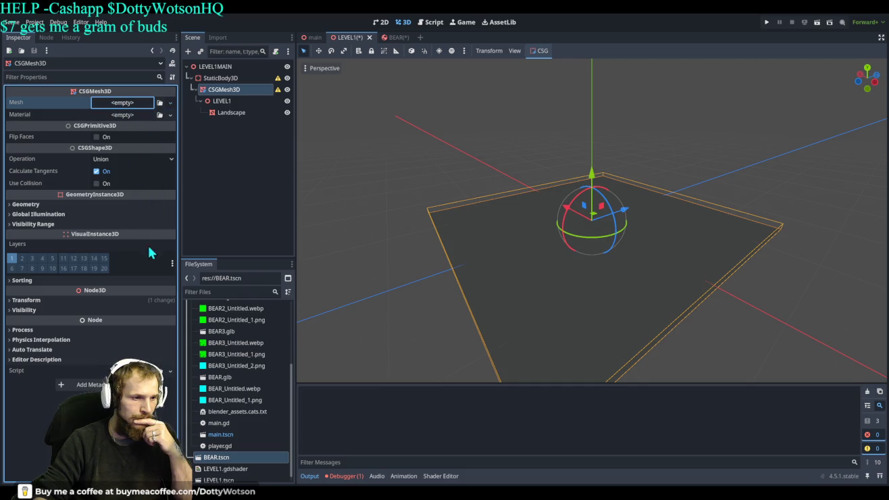
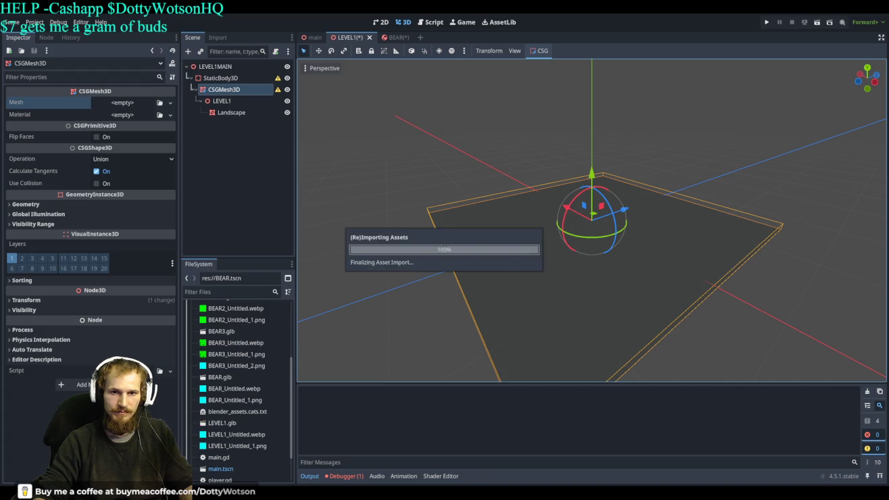
# - Browse the FileSystem dock and drag LEVEL1.glb into the viewport, leaving LEVEL1.obj imported in SCENES
pyautogui.scroll(-2, 234, 421)
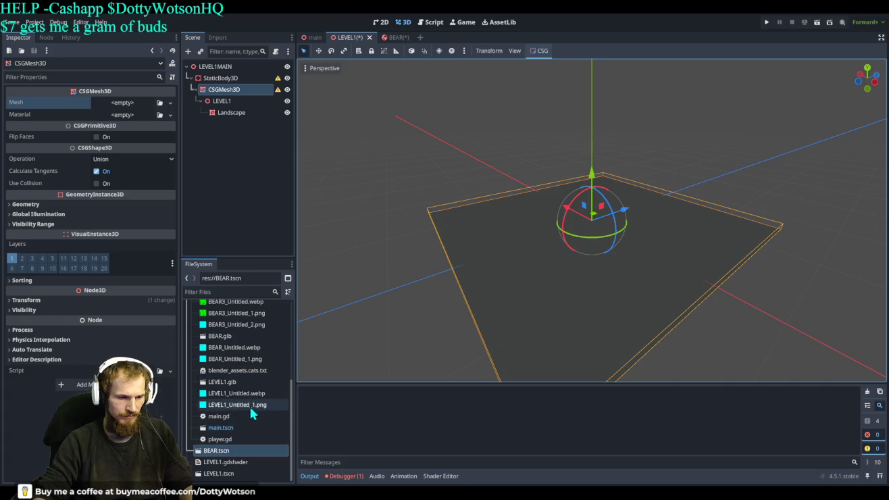
pyautogui.scroll(1, 247, 410)
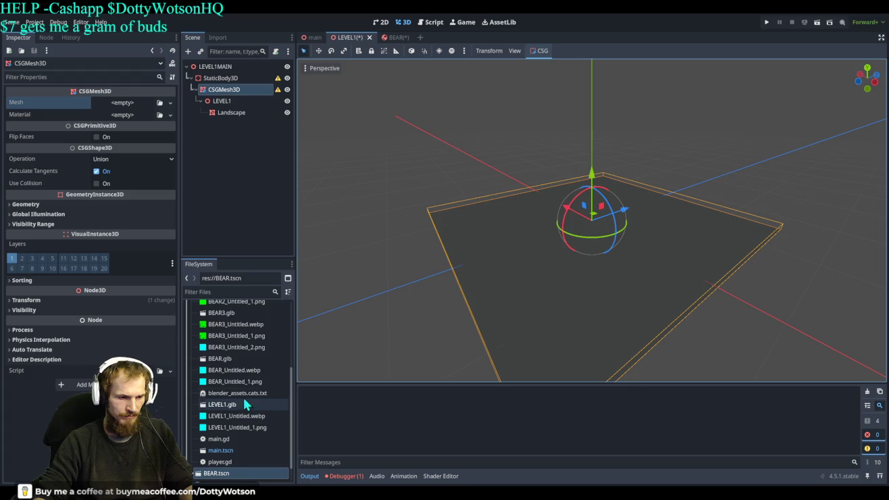
pyautogui.scroll(3, 236, 358)
pyautogui.scroll(2, 235, 354)
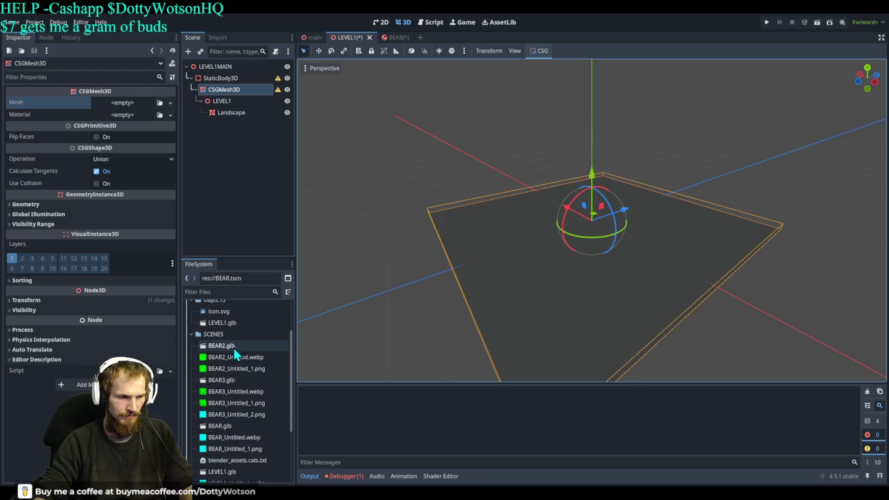
pyautogui.scroll(-5, 243, 382)
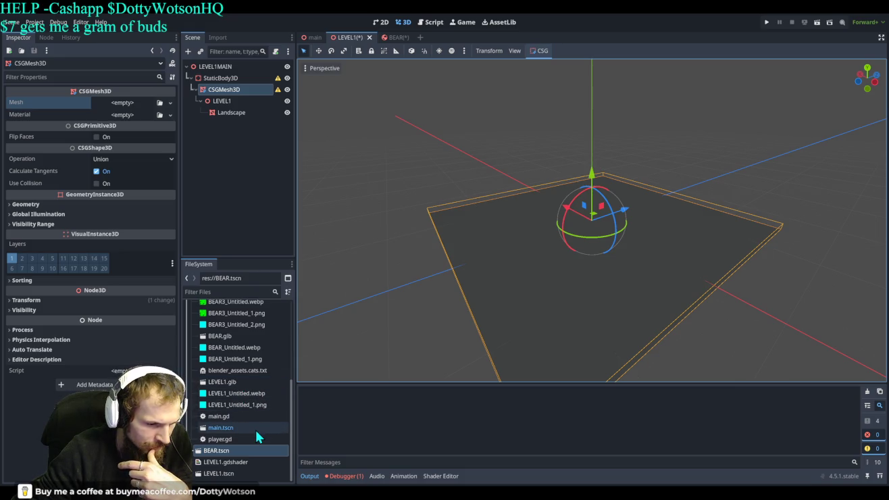
pyautogui.scroll(5, 255, 430)
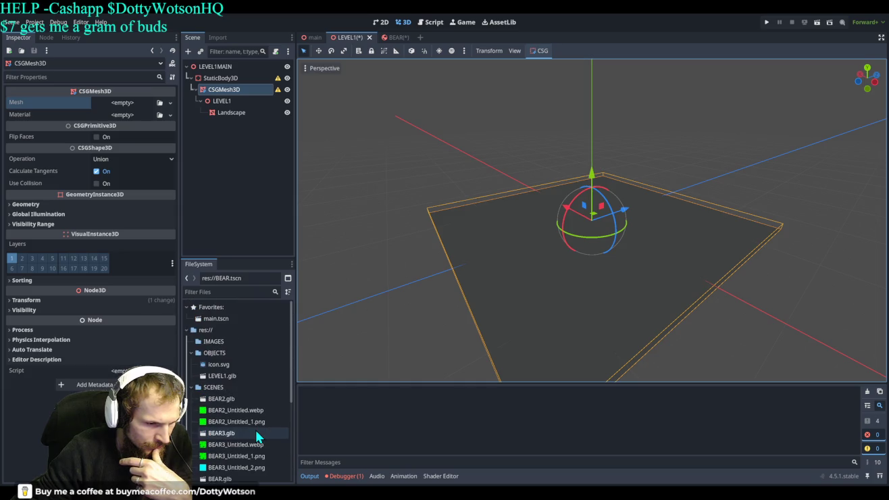
pyautogui.scroll(-5, 238, 380)
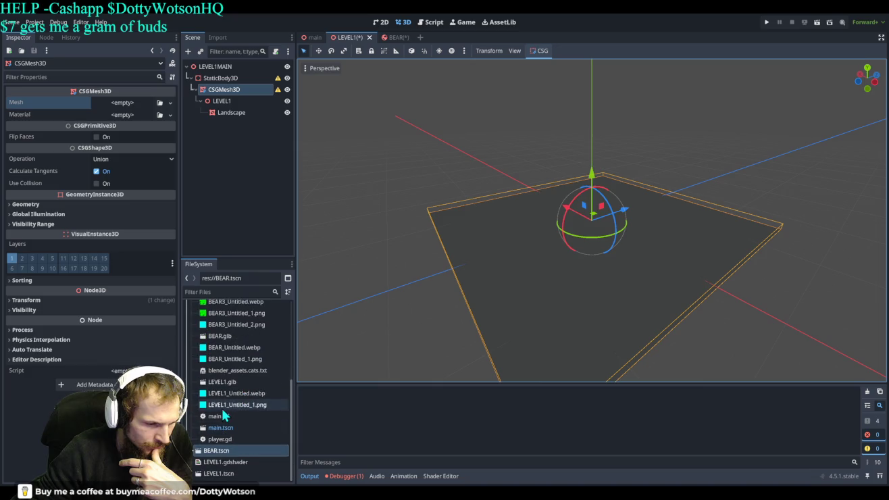
pyautogui.moveTo(232, 383)
pyautogui.mouseDown()
pyautogui.moveTo(517, 274)
pyautogui.moveTo(507, 267)
pyautogui.moveTo(284, 369)
pyautogui.moveTo(288, 383)
pyautogui.moveTo(237, 385)
pyautogui.mouseUp()
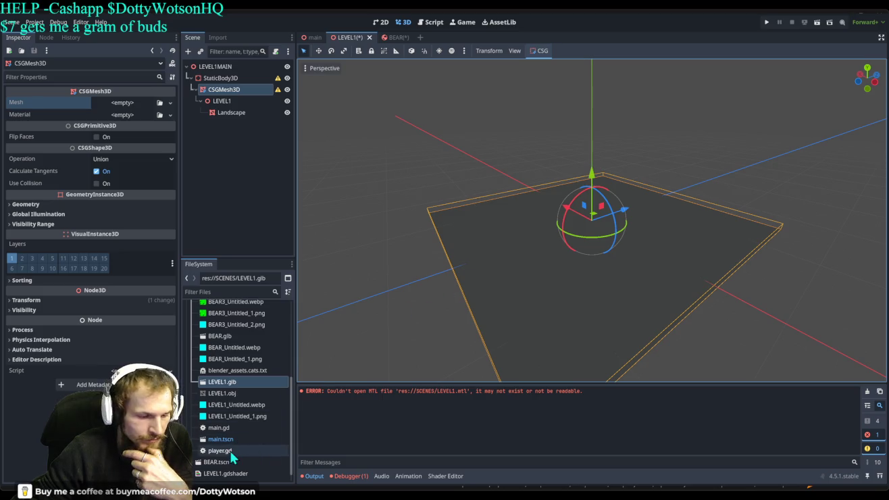
pyautogui.scroll(2, 253, 446)
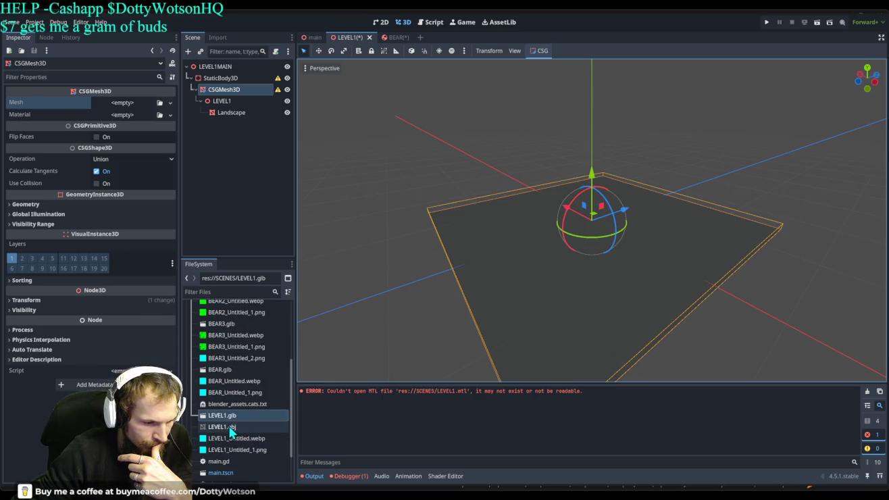
# - Drop LEVEL1.obj into the viewport as Level1, squash it on Y, and delete the old Landscape node
pyautogui.click(232, 431)
pyautogui.moveTo(233, 431)
pyautogui.mouseDown()
pyautogui.moveTo(353, 324)
pyautogui.moveTo(553, 263)
pyautogui.moveTo(569, 267)
pyautogui.moveTo(576, 335)
pyautogui.moveTo(603, 302)
pyautogui.moveTo(573, 252)
pyautogui.mouseUp()
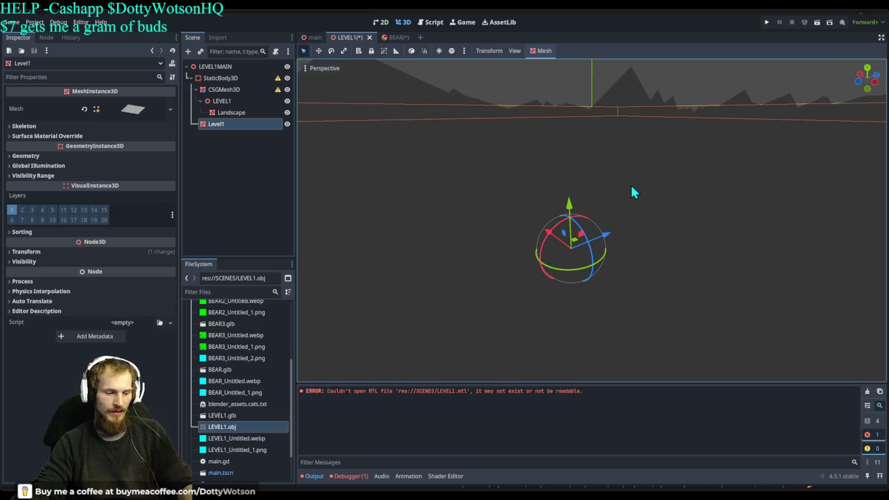
pyautogui.press('r')
pyautogui.moveTo(570, 206)
pyautogui.mouseDown()
pyautogui.moveTo(584, 244)
pyautogui.moveTo(576, 248)
pyautogui.moveTo(587, 246)
pyautogui.moveTo(572, 205)
pyautogui.moveTo(573, 235)
pyautogui.moveTo(576, 206)
pyautogui.mouseUp()
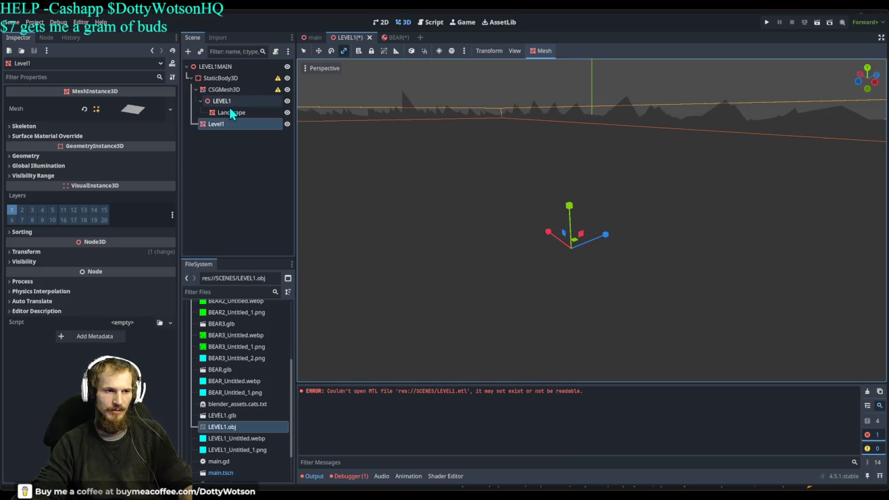
pyautogui.click(226, 114)
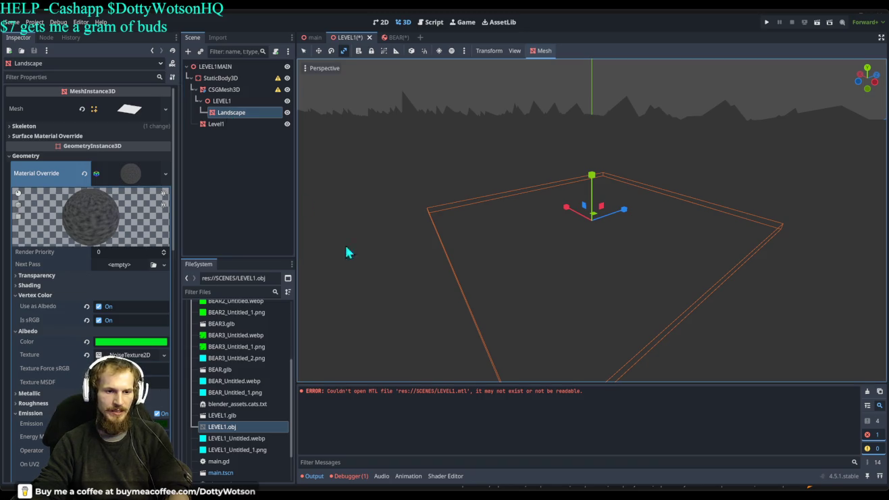
pyautogui.press('Delete')
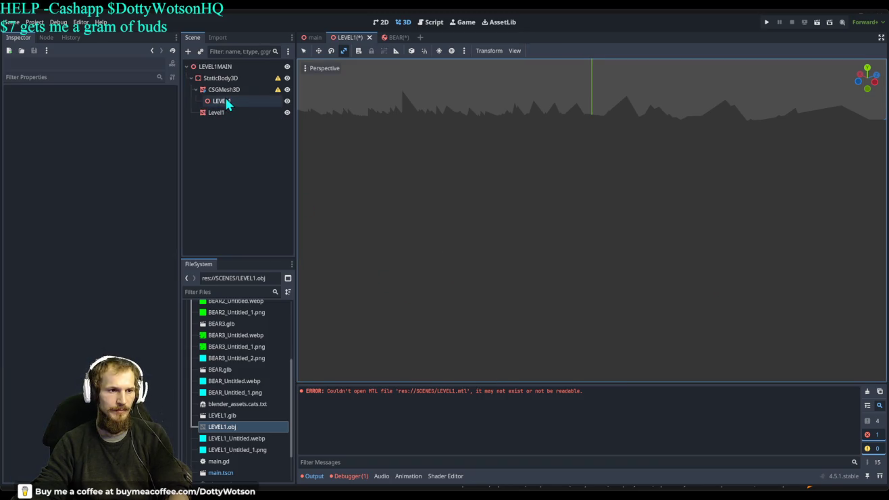
# - Delete the LEVEL1, CSGMesh3D, Level1 and StaticBody3D nodes, then drop LEVEL1.obj into the emptied scene
pyautogui.click(229, 101)
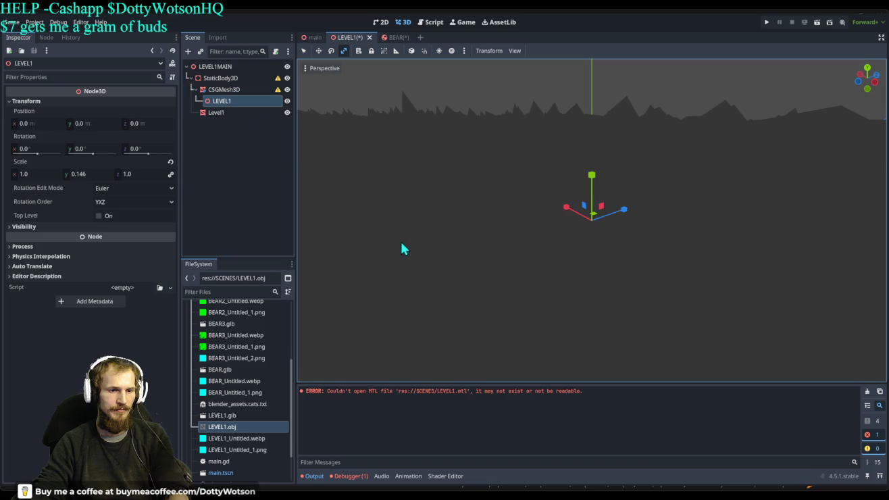
pyautogui.press('Delete')
pyautogui.click(227, 90)
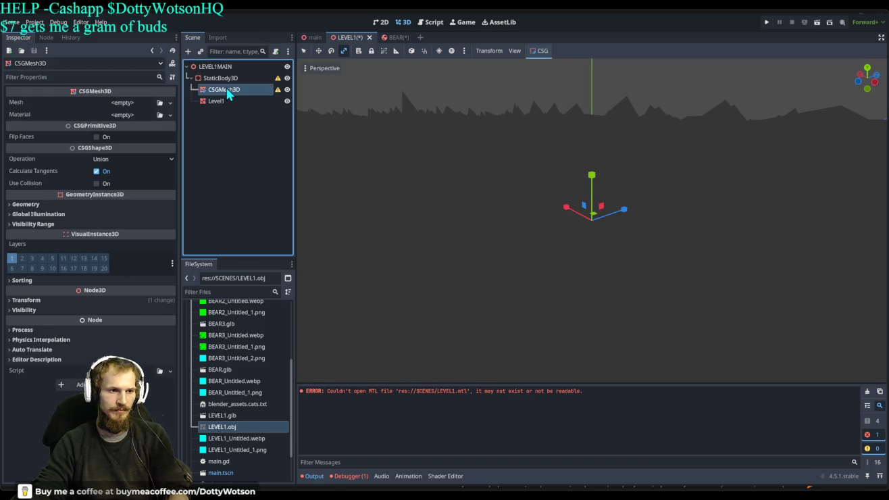
pyautogui.press('Delete')
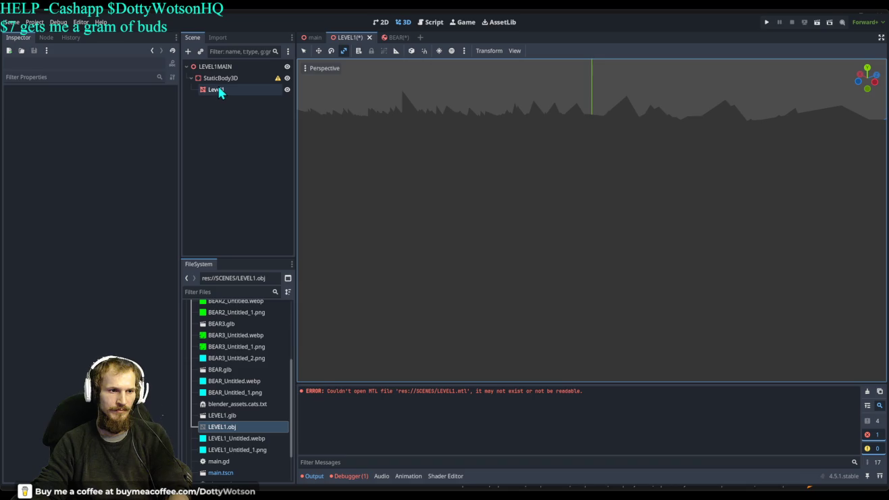
pyautogui.click(220, 94)
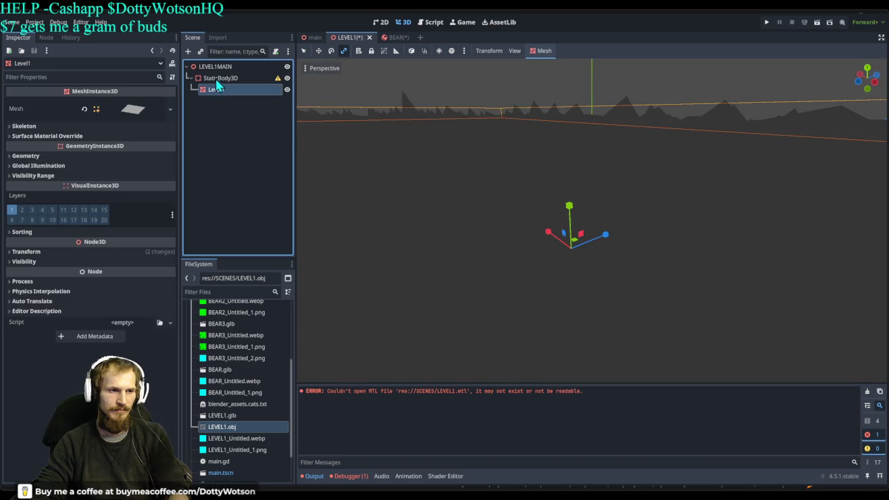
pyautogui.press('Delete')
pyautogui.click(216, 84)
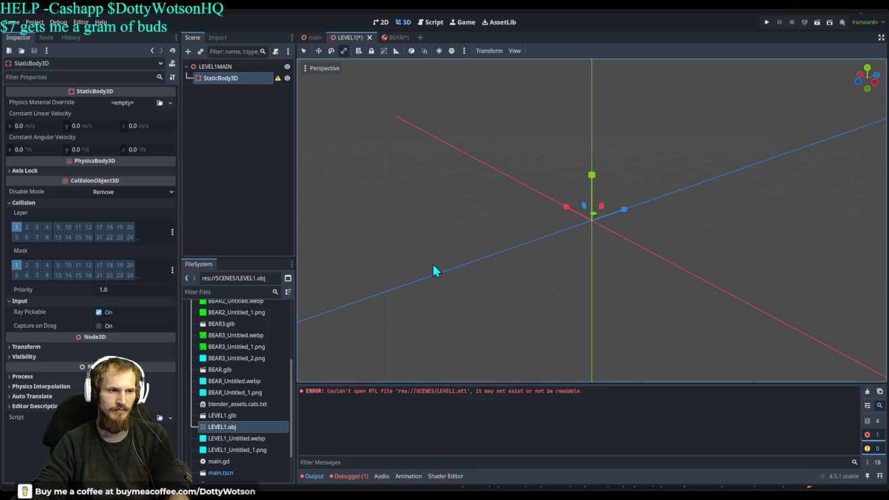
pyautogui.press('Delete')
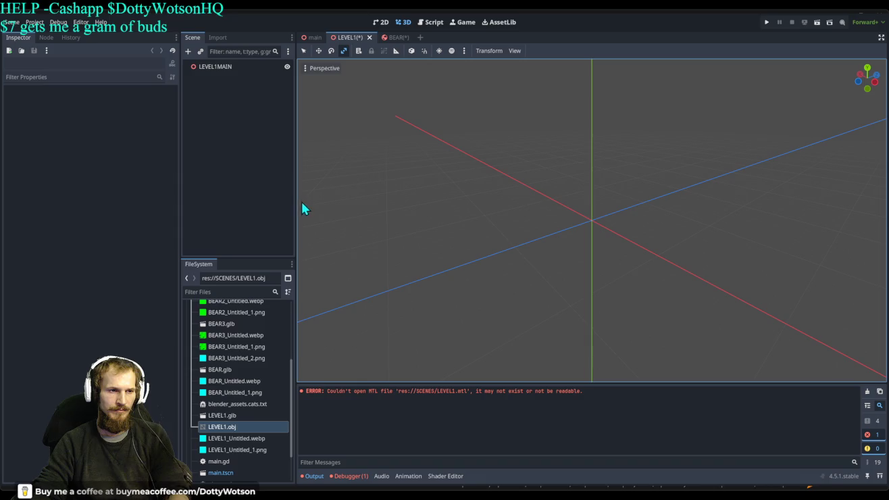
pyautogui.moveTo(232, 428)
pyautogui.mouseDown()
pyautogui.moveTo(235, 359)
pyautogui.moveTo(209, 110)
pyautogui.moveTo(444, 180)
pyautogui.moveTo(535, 270)
pyautogui.moveTo(571, 282)
pyautogui.mouseUp()
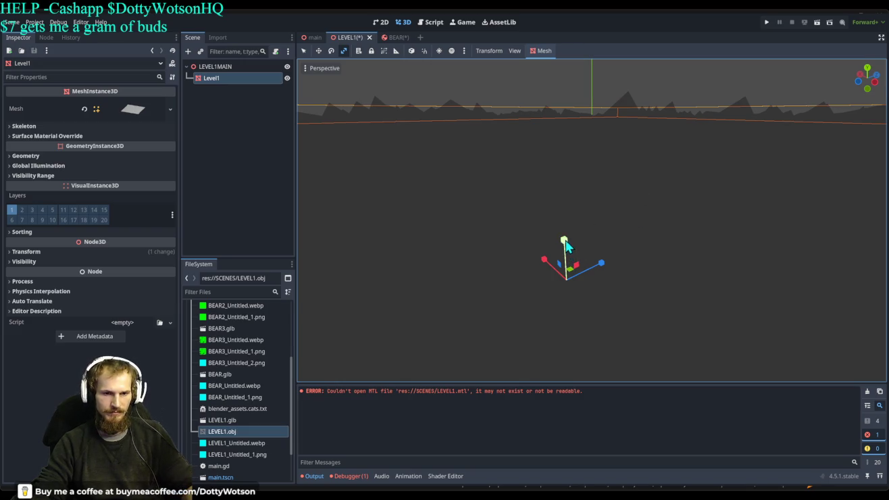
# - Reset the Level1 mesh's Transform position to the origin and start scaling its height
pyautogui.press('q')
pyautogui.moveTo(565, 241); pyautogui.dragTo(569, 295)
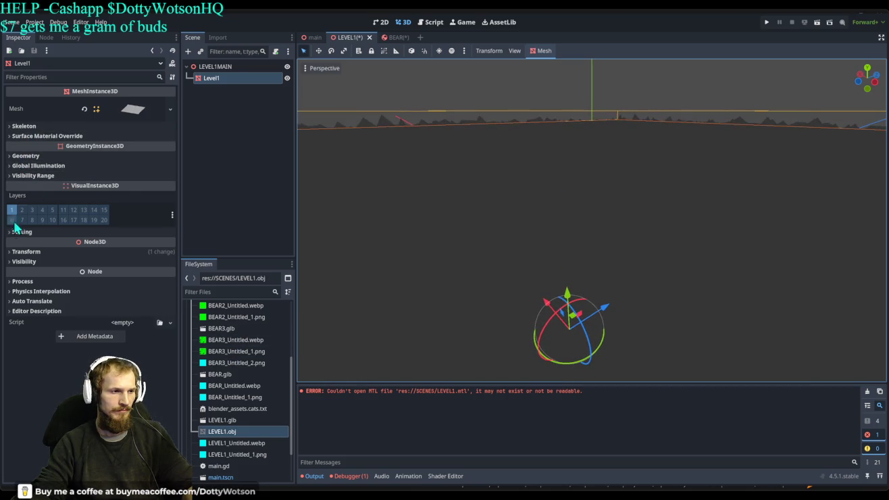
pyautogui.click(26, 251)
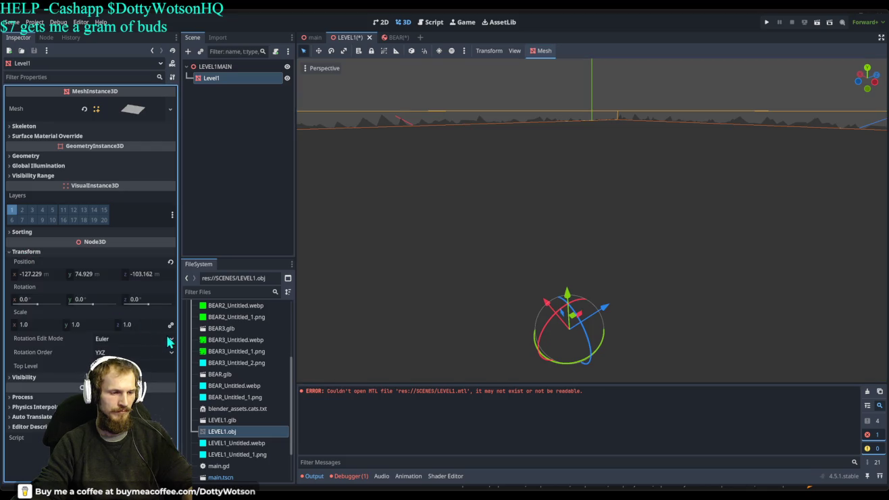
pyautogui.click(170, 261)
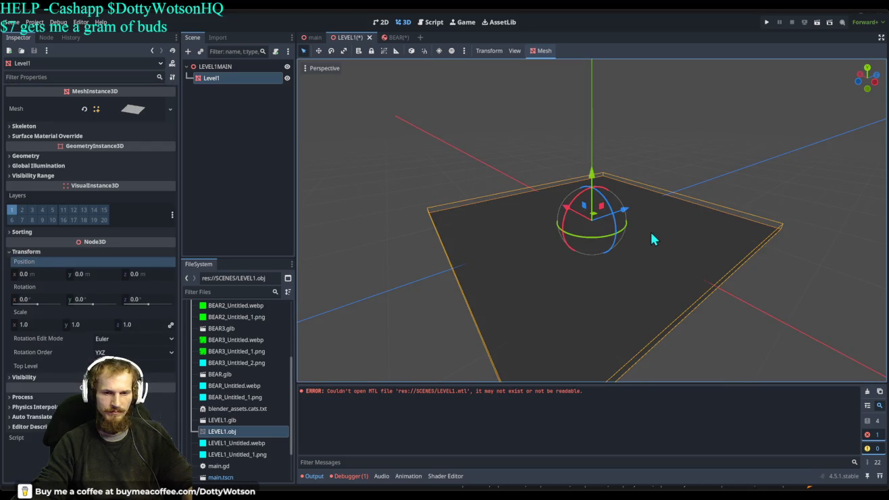
pyautogui.scroll(3, 649, 231)
pyautogui.moveTo(674, 273)
pyautogui.mouseDown()
pyautogui.moveTo(673, 241)
pyautogui.moveTo(664, 256)
pyautogui.moveTo(645, 197)
pyautogui.mouseUp()
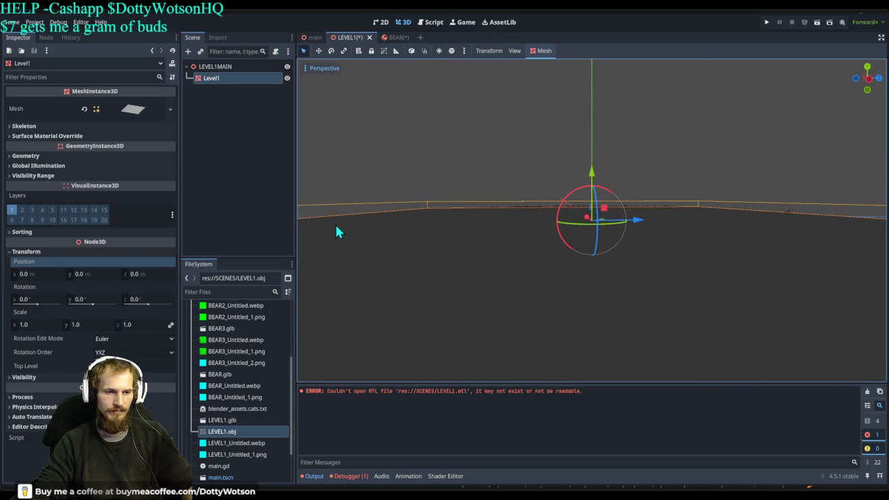
pyautogui.moveTo(378, 222)
pyautogui.mouseDown()
pyautogui.moveTo(622, 189)
pyautogui.moveTo(599, 149)
pyautogui.moveTo(672, 15)
pyautogui.moveTo(654, 200)
pyautogui.moveTo(678, 217)
pyautogui.moveTo(646, 212)
pyautogui.moveTo(644, 197)
pyautogui.mouseUp()
pyautogui.press('r')
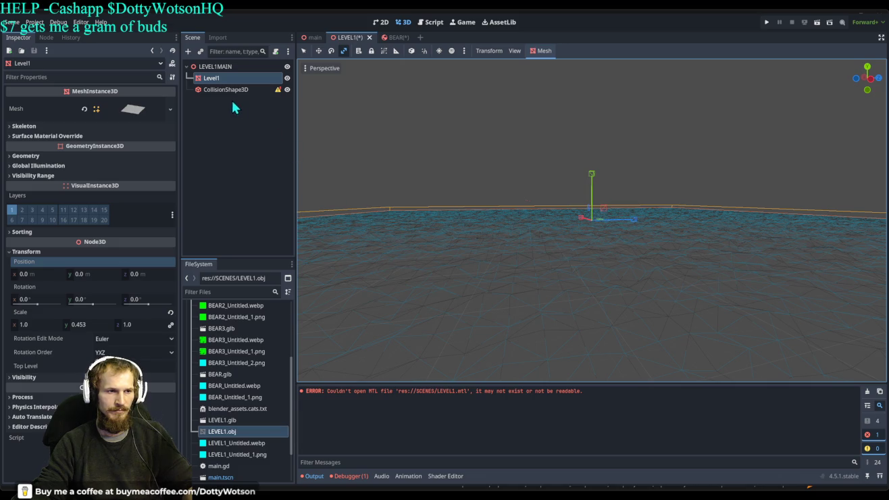
# - Move the Level1 mesh under the new CollisionShape3D node in the Scene dock
pyautogui.click(227, 90)
pyautogui.click(217, 66)
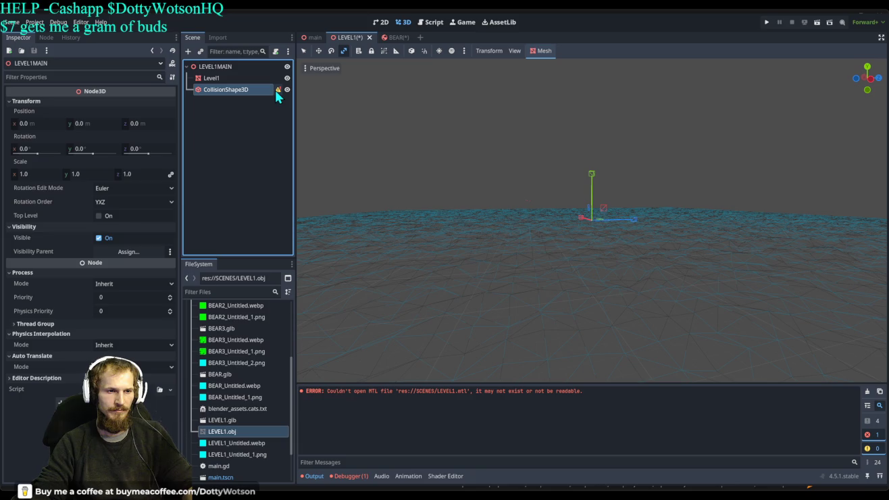
pyautogui.moveTo(214, 78); pyautogui.dragTo(233, 95)
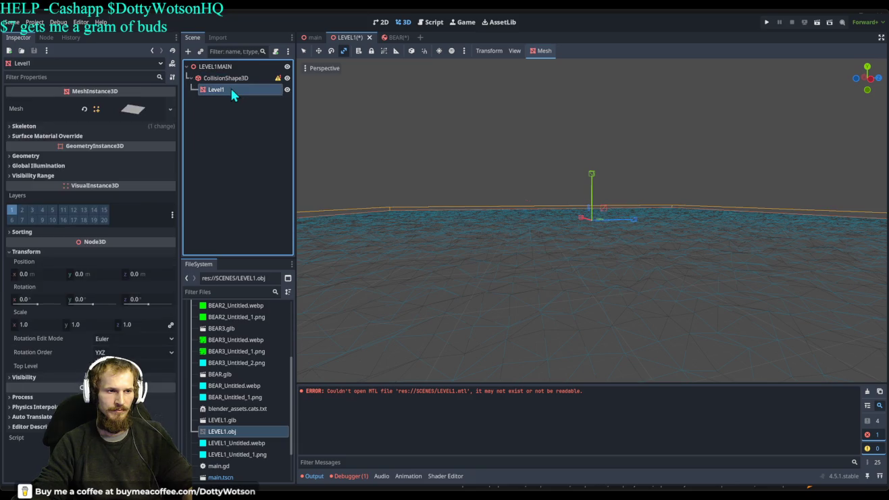
pyautogui.click(231, 117)
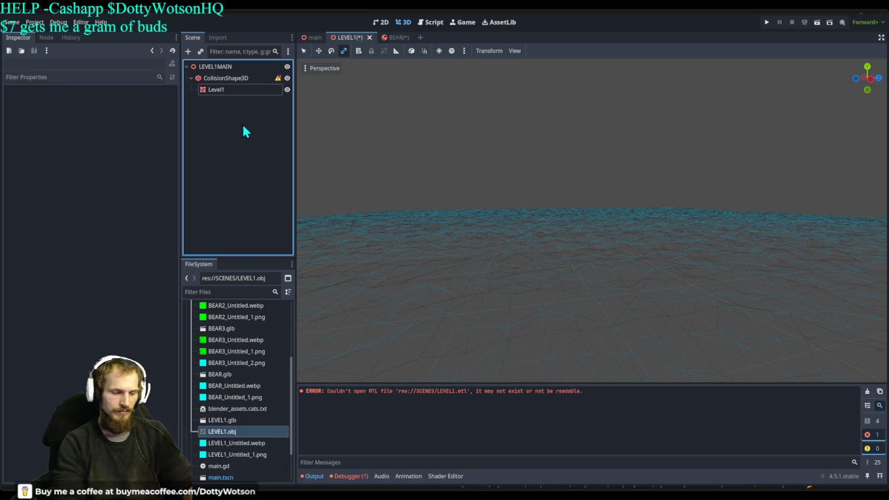
# - Add a RigidBody3D, put the collision shape and Level1 under it, then delete CollisionShape3D
pyautogui.hotkey('ctrl', 'v')
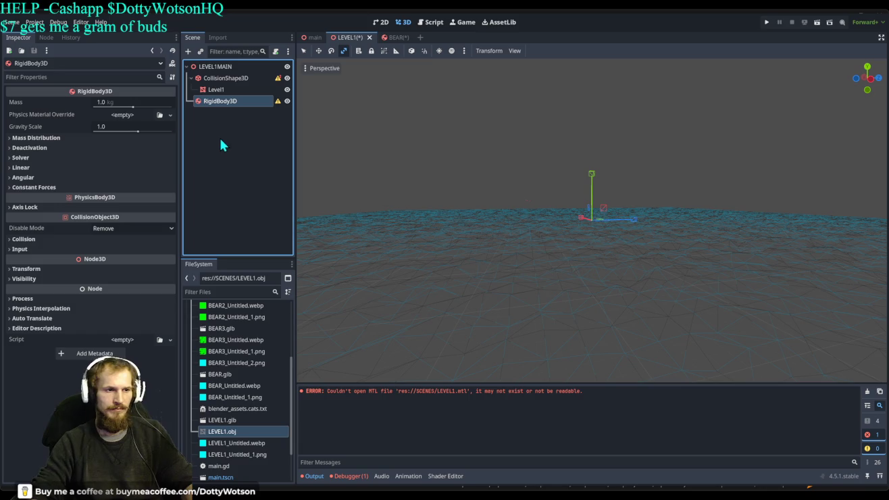
pyautogui.moveTo(223, 78); pyautogui.dragTo(222, 101)
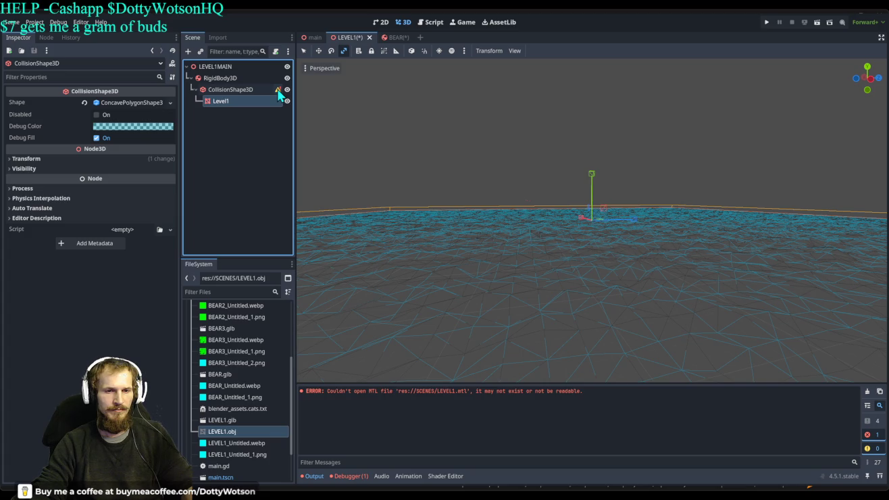
pyautogui.moveTo(228, 101); pyautogui.dragTo(231, 79)
pyautogui.click(229, 89)
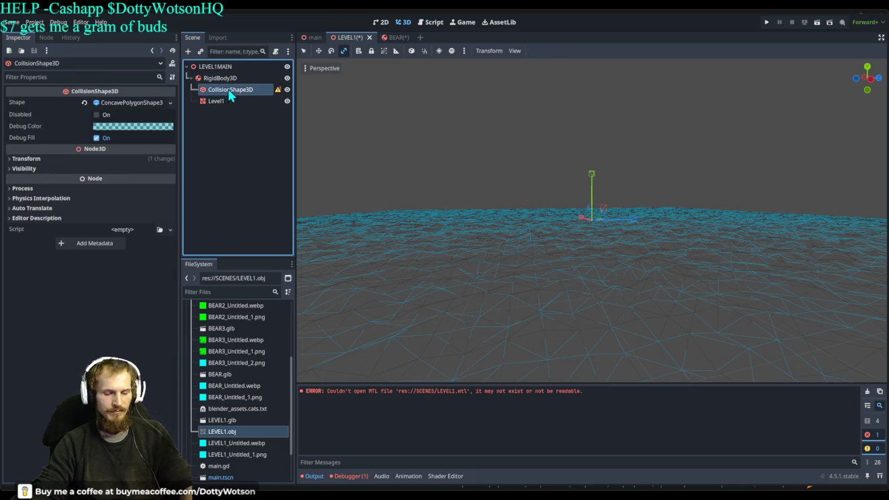
pyautogui.press('Delete')
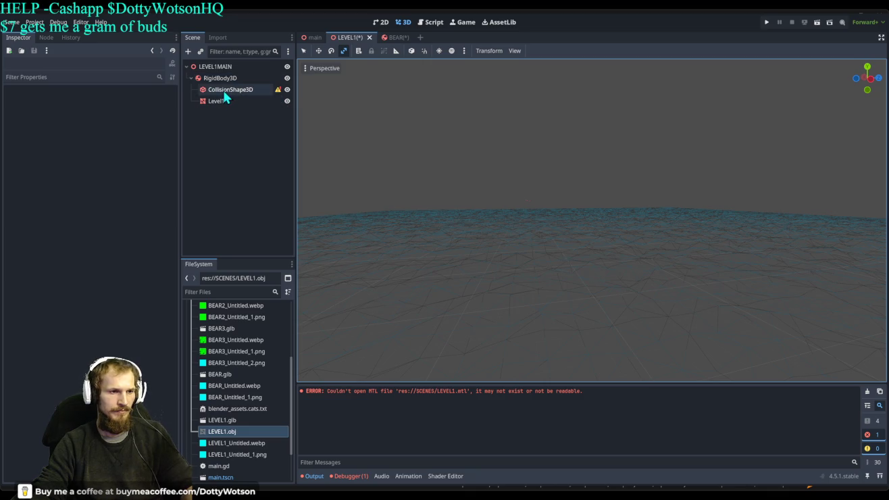
# - Nest Level1 under the RigidBody3D's CollisionShape3D, settling the hierarchy with undo and redo
pyautogui.click(224, 92)
pyautogui.click(233, 102)
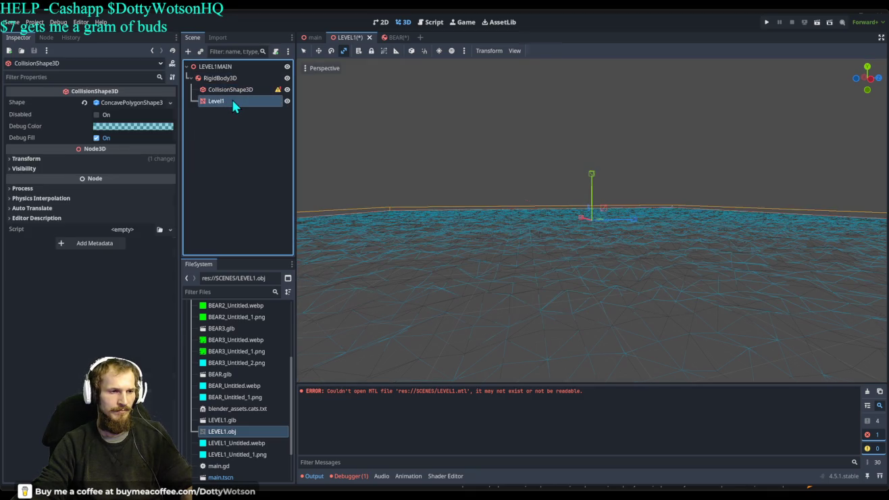
pyautogui.click(231, 92)
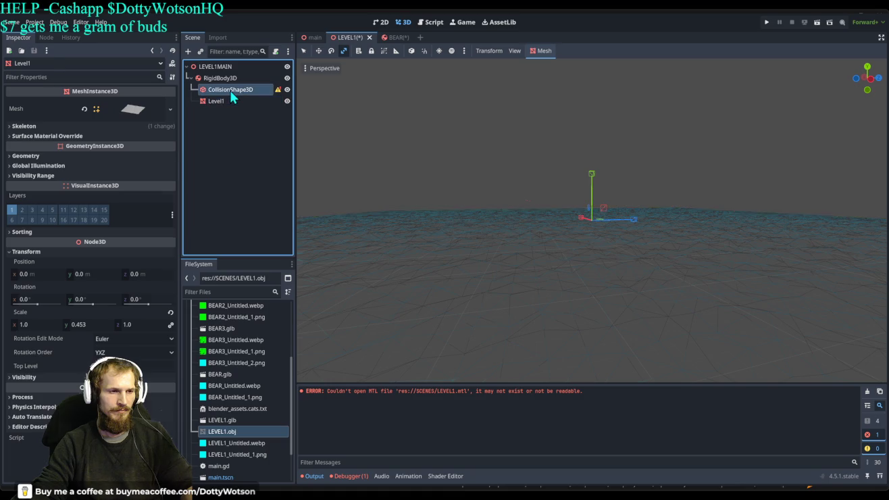
pyautogui.moveTo(233, 102); pyautogui.dragTo(227, 138)
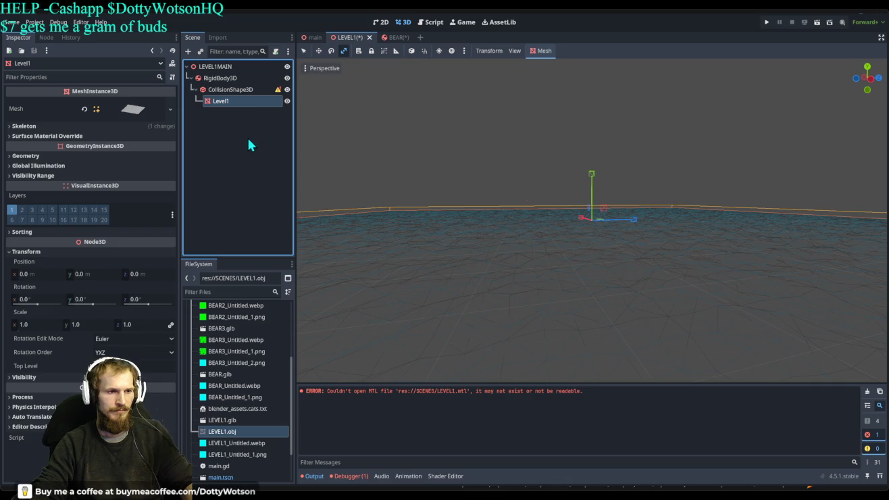
pyautogui.hotkey('ctrl', 'z')
pyautogui.hotkey('ctrl', 'z')
pyautogui.hotkey('ctrl', 'z')
pyautogui.hotkey('ctrl', 'z')
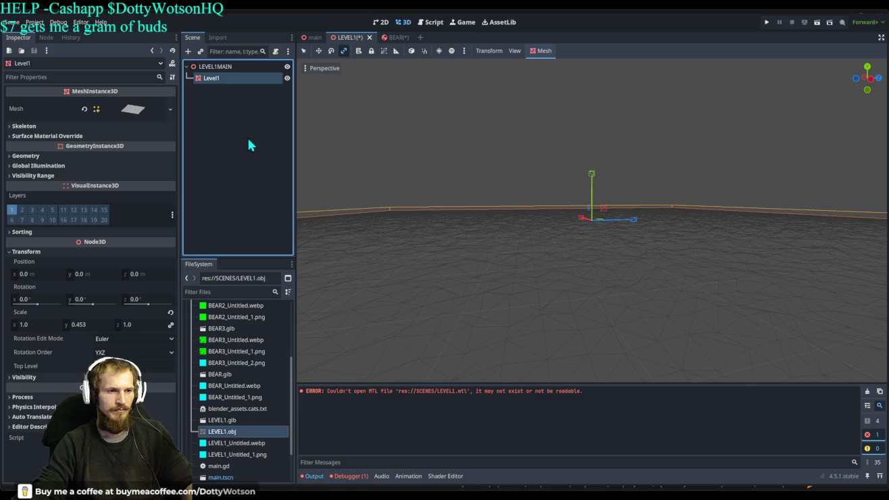
pyautogui.hotkey('ctrl', 'shift', 'z')
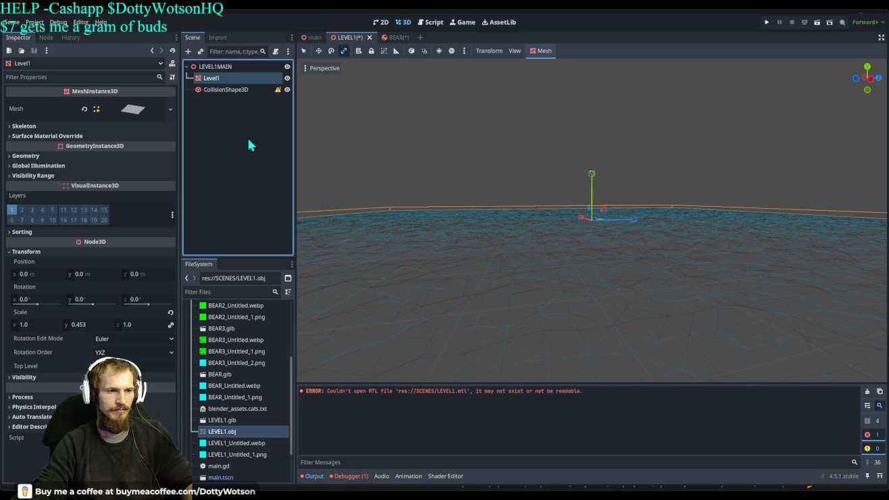
pyautogui.hotkey('ctrl', 'z')
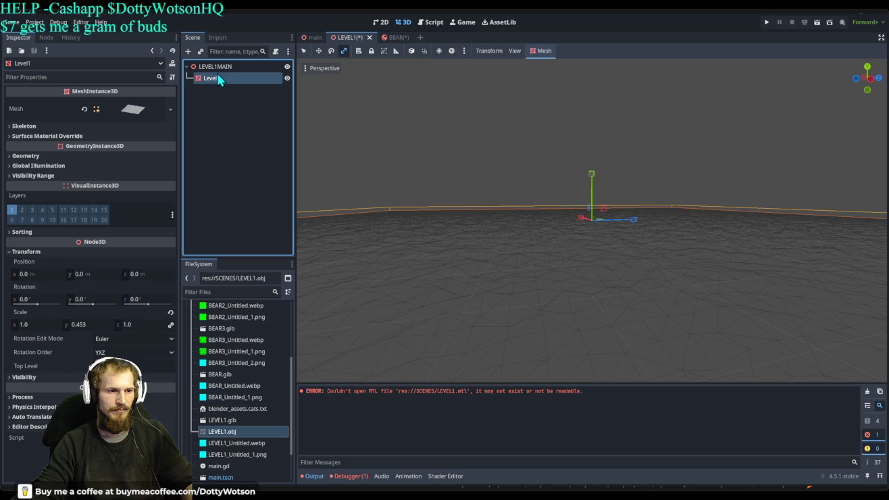
pyautogui.hotkey('ctrl', 'shift', 'z')
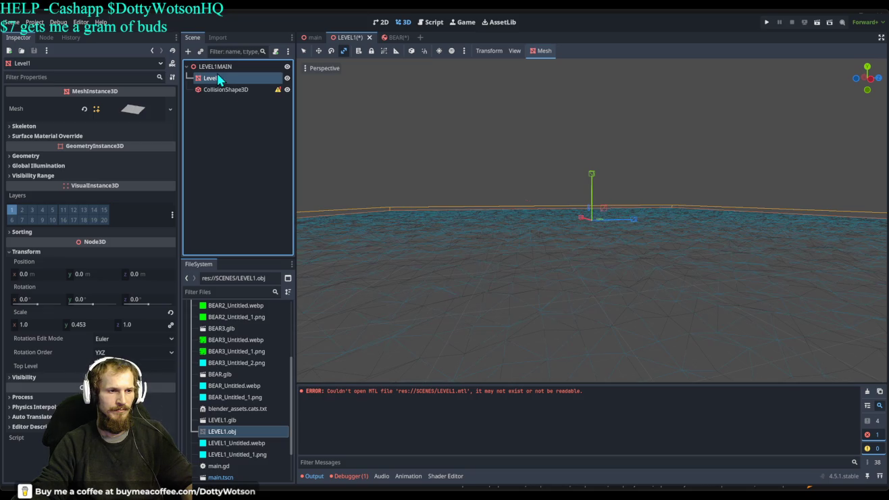
pyautogui.hotkey('ctrl', 'shift', 'z')
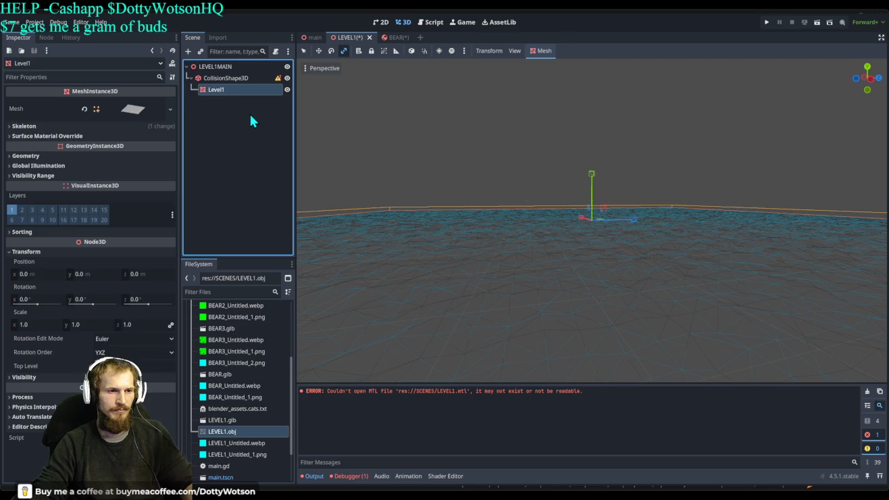
pyautogui.hotkey('ctrl', 'shift', 'z')
pyautogui.hotkey('ctrl', 'shift', 'z')
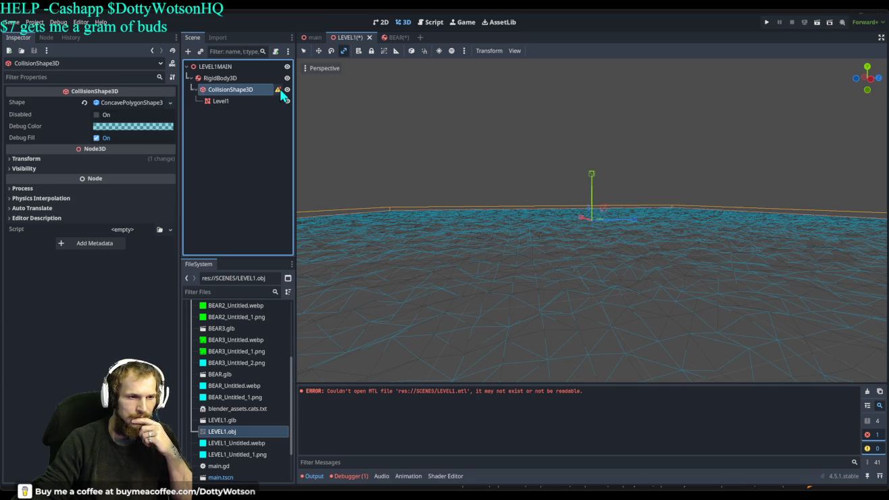
pyautogui.click(249, 127)
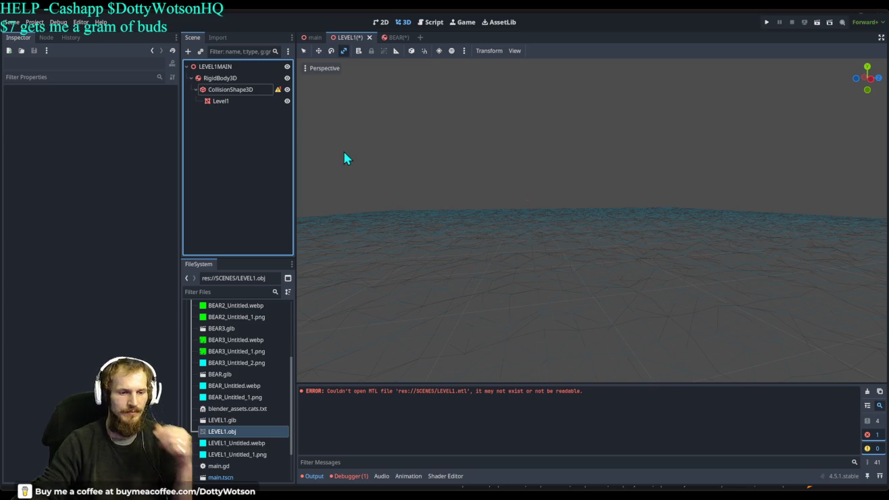
# - Add a StaticBody3D under LEVEL1MAIN and inspect its physics material override
pyautogui.hotkey('ctrl', 'z')
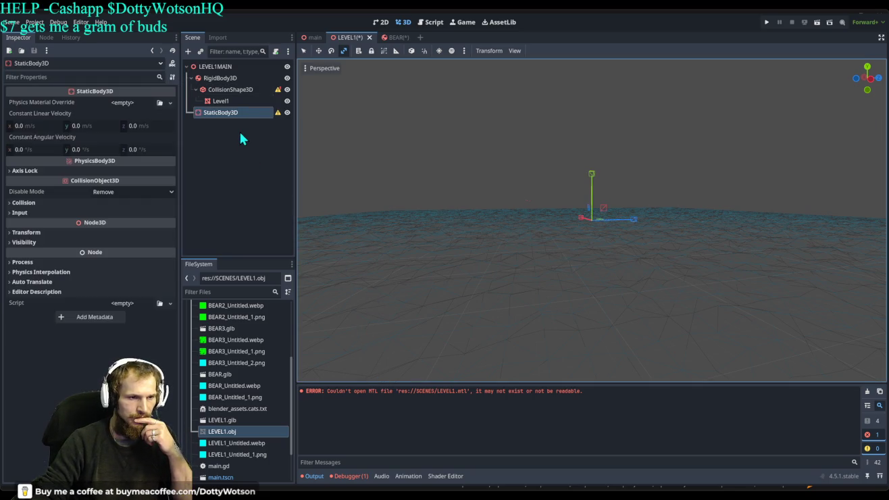
pyautogui.click(227, 90)
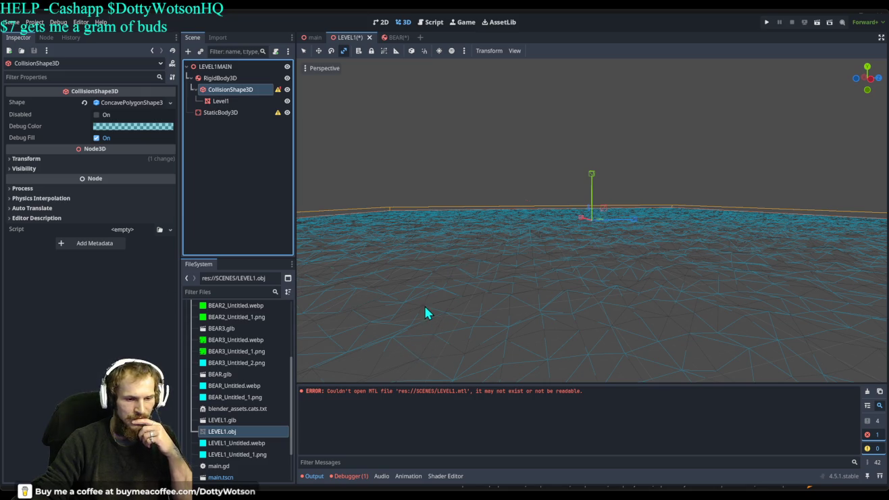
pyautogui.click(372, 380)
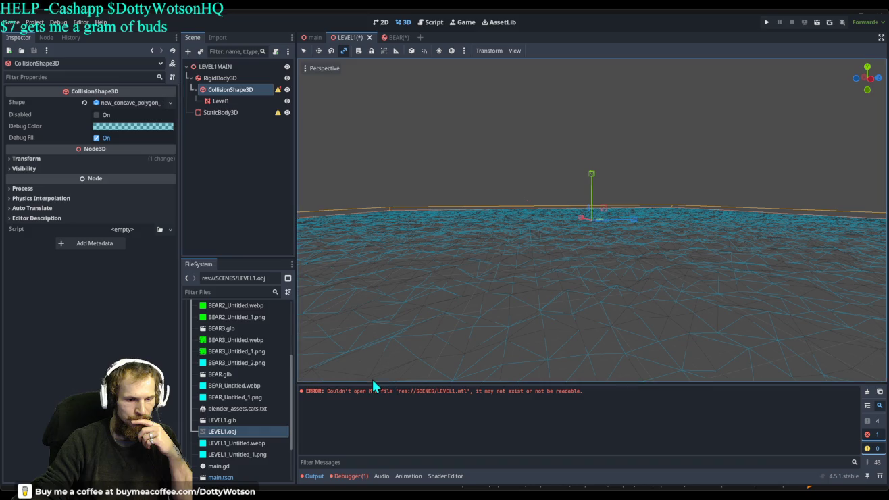
pyautogui.click(230, 112)
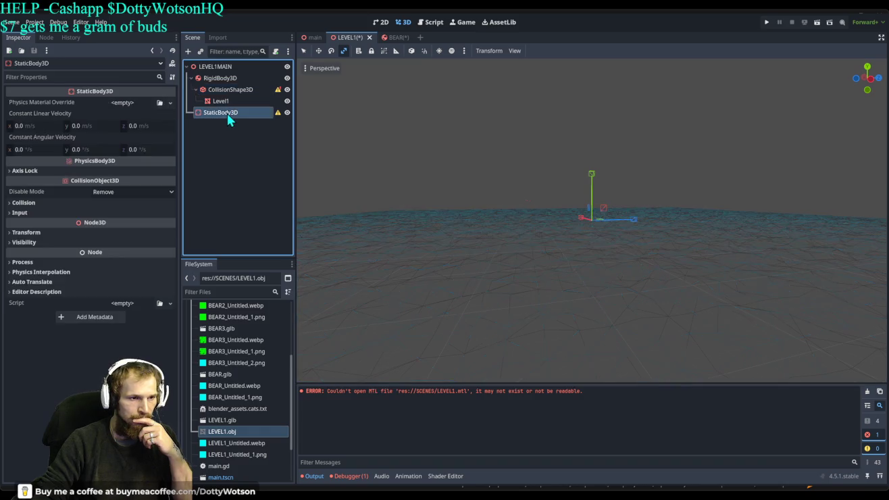
pyautogui.click(160, 104)
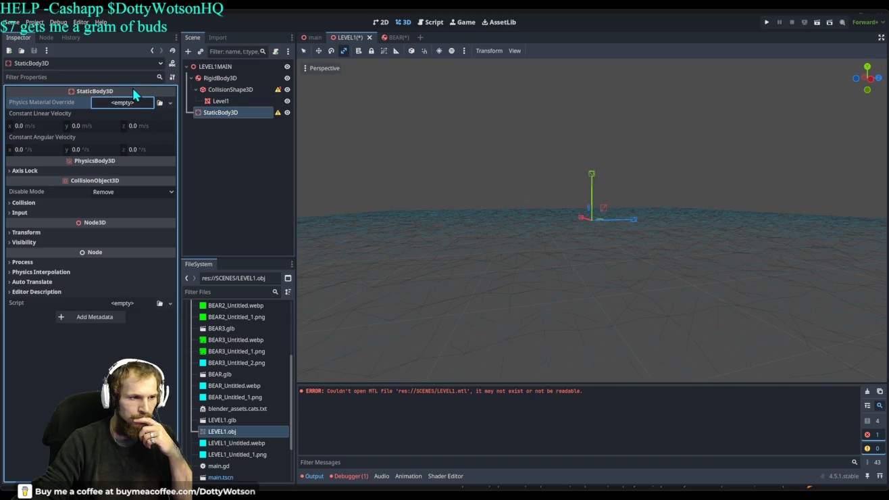
# - Set the StaticBody3D's Physics Material Override to a New PhysicsMaterial
pyautogui.click(231, 115)
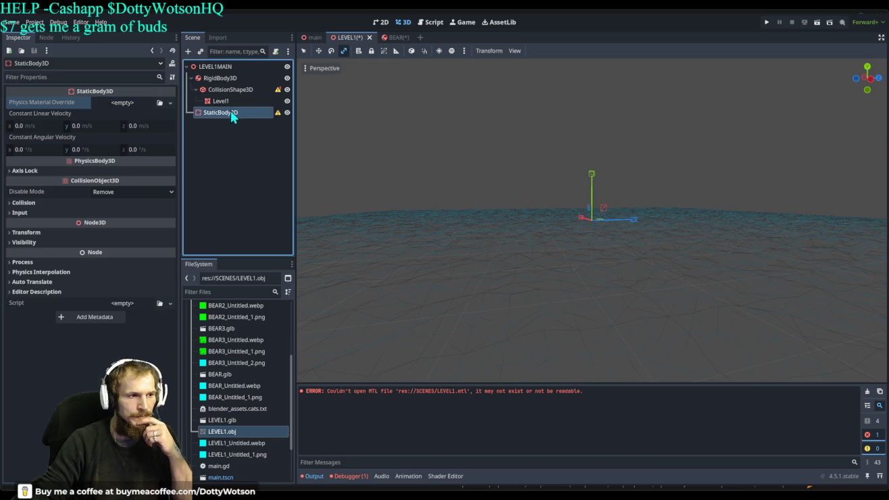
pyautogui.click(229, 91)
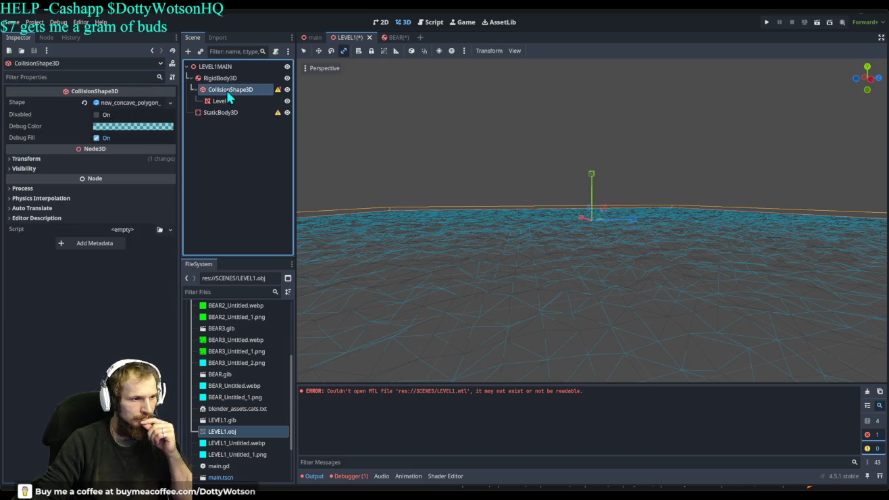
pyautogui.click(228, 114)
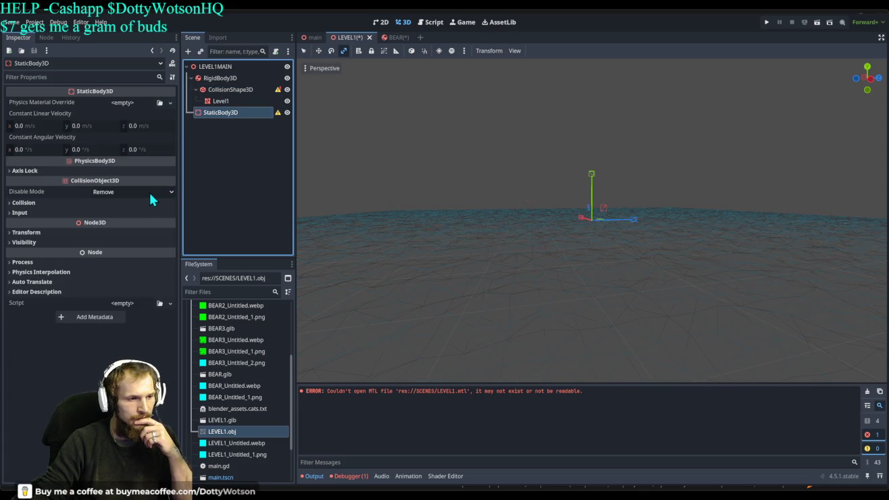
pyautogui.click(54, 203)
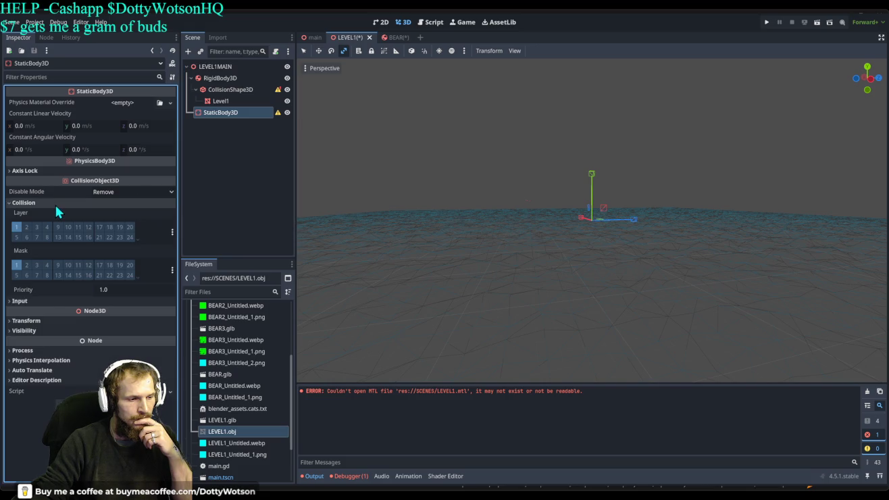
pyautogui.click(54, 202)
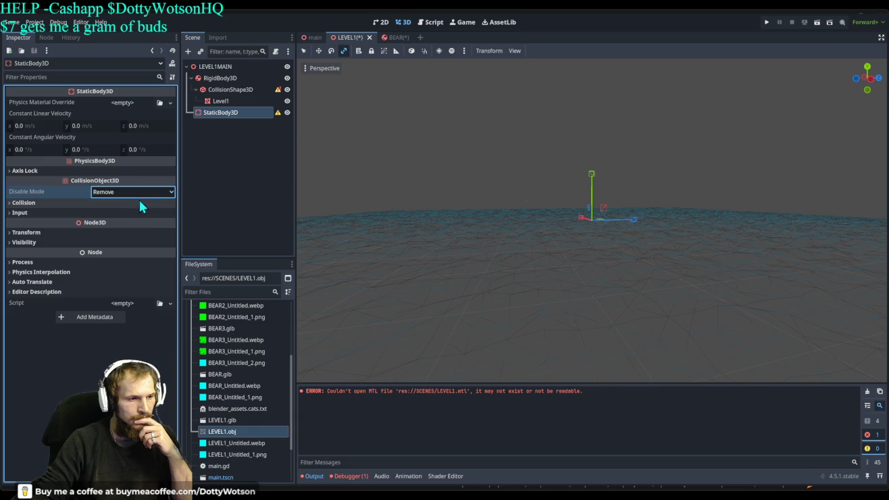
pyautogui.click(171, 105)
pyautogui.click(154, 120)
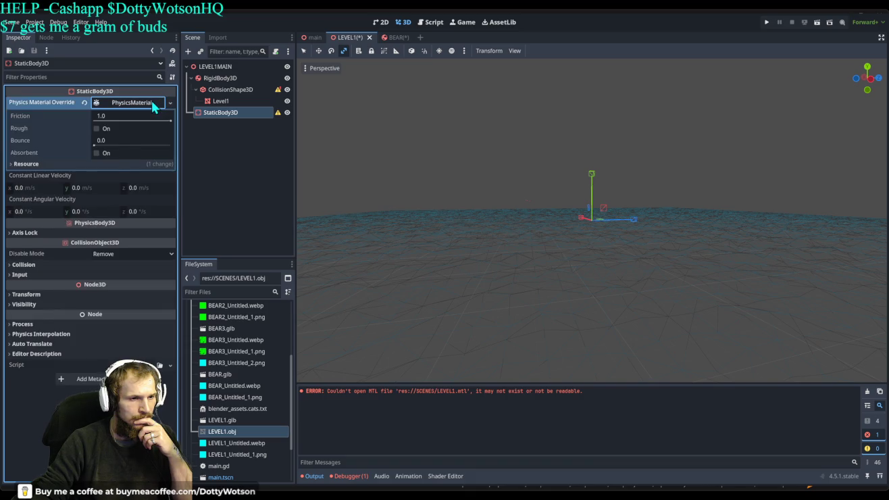
pyautogui.click(152, 103)
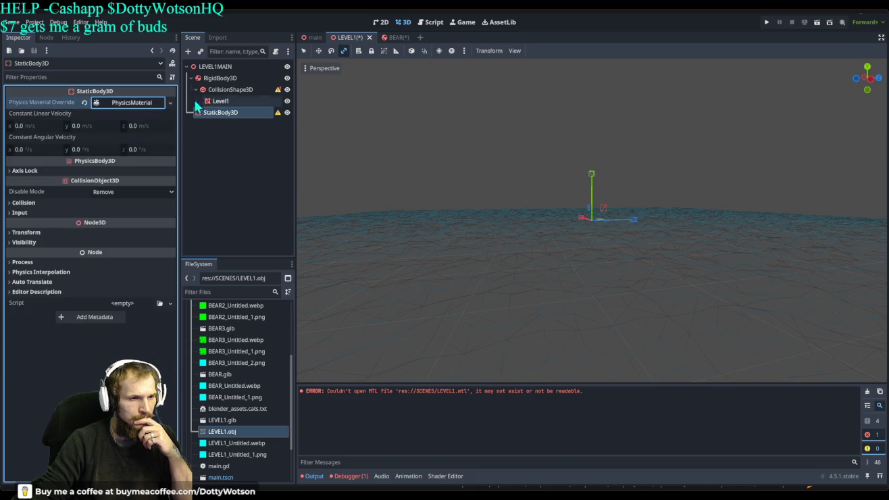
pyautogui.click(229, 79)
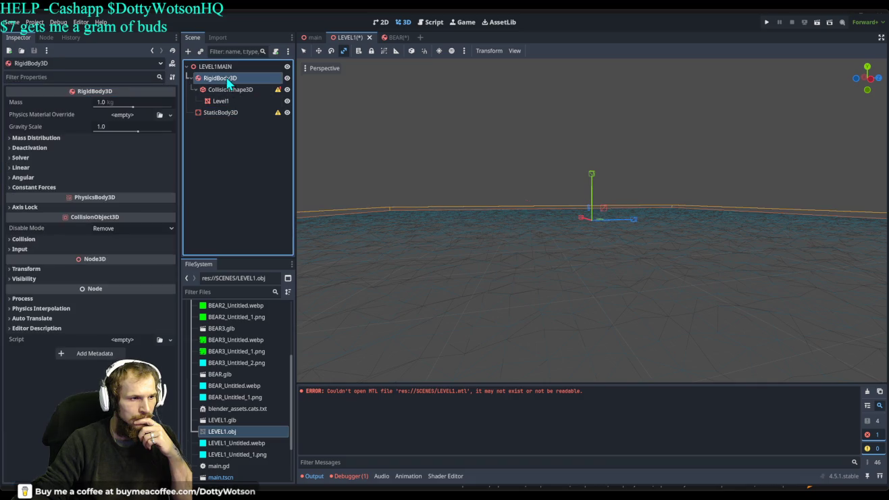
# - Move Level1 under StaticBody3D and delete the leftover collision shape and the RigidBody3D
pyautogui.click(237, 91)
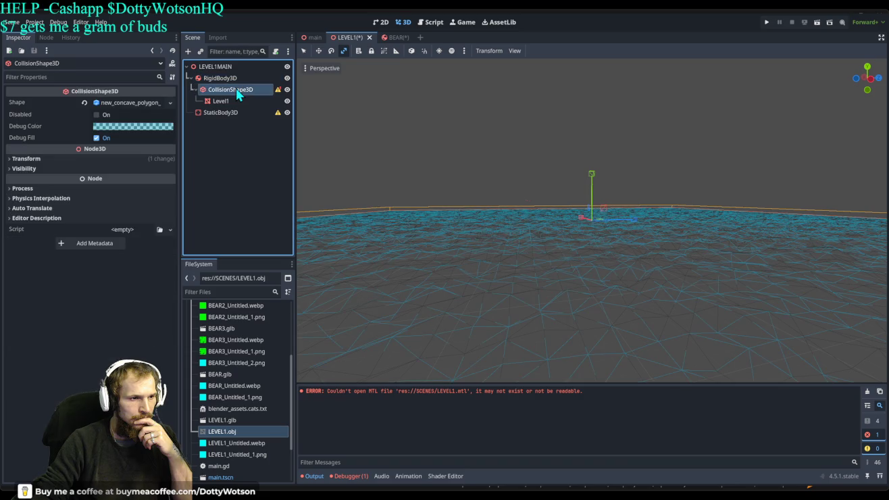
pyautogui.moveTo(237, 95); pyautogui.dragTo(235, 115)
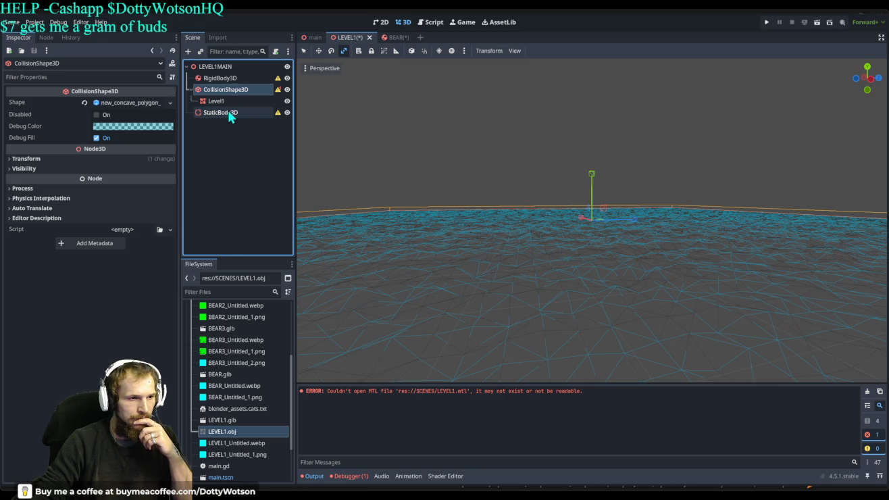
pyautogui.click(231, 115)
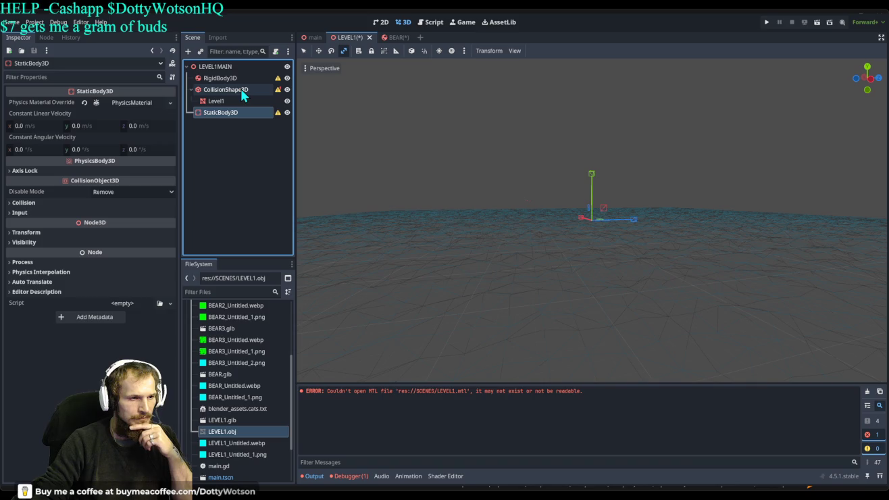
pyautogui.moveTo(217, 102); pyautogui.dragTo(233, 116)
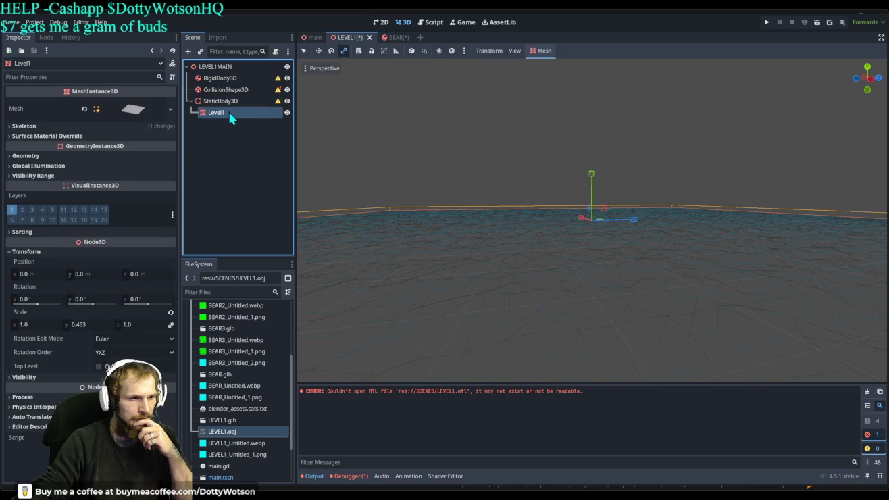
pyautogui.click(228, 89)
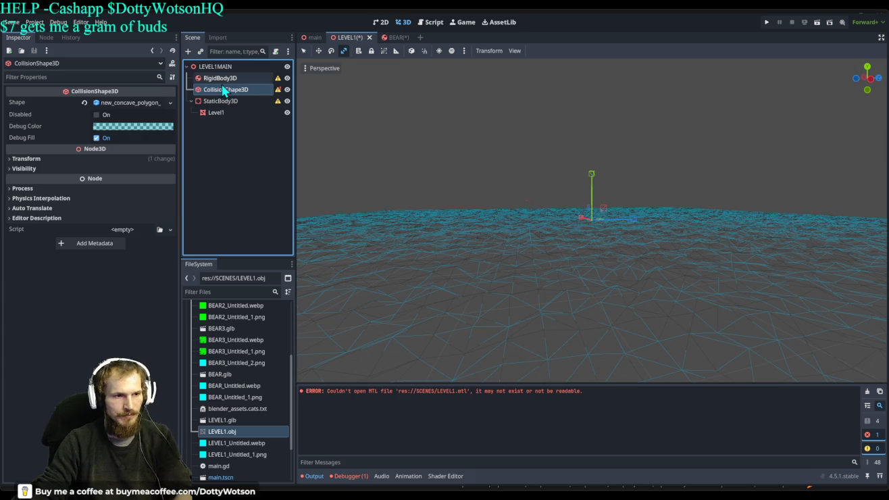
pyautogui.press('Delete')
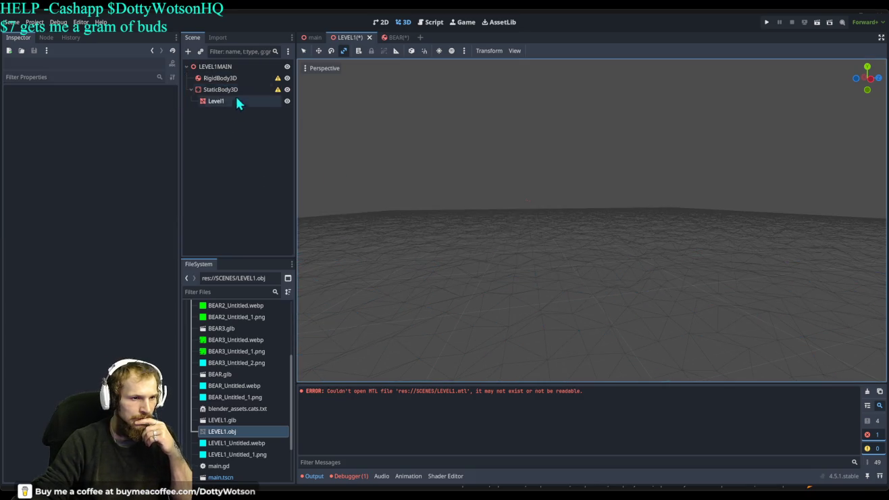
pyautogui.click(230, 80)
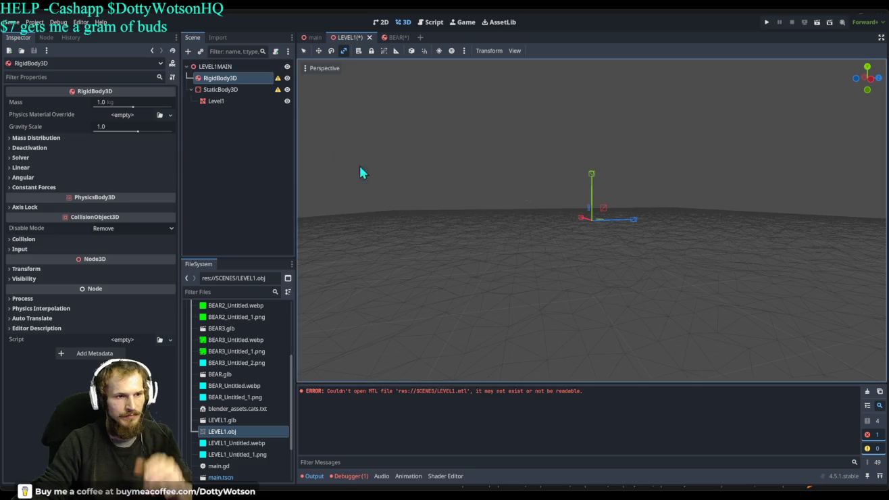
pyautogui.press('Delete')
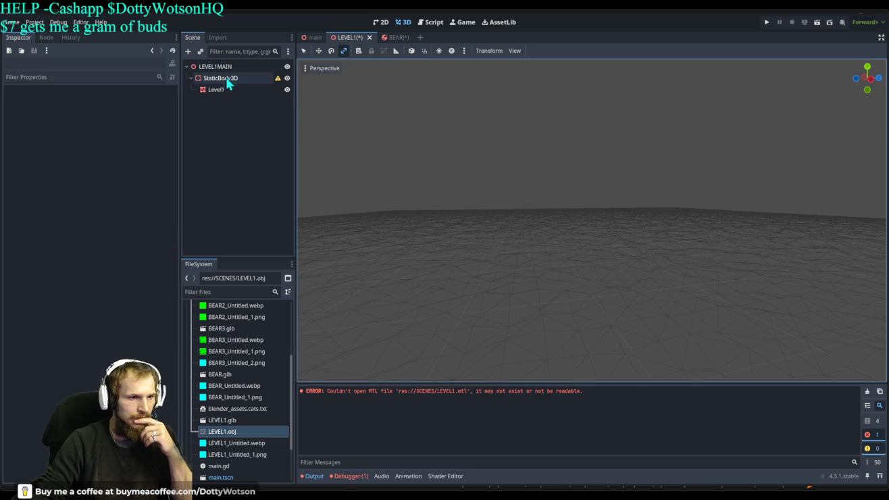
# - Nest Level1 under the CollisionShape3D inside StaticBody3D, then return to the main scene
pyautogui.click(229, 80)
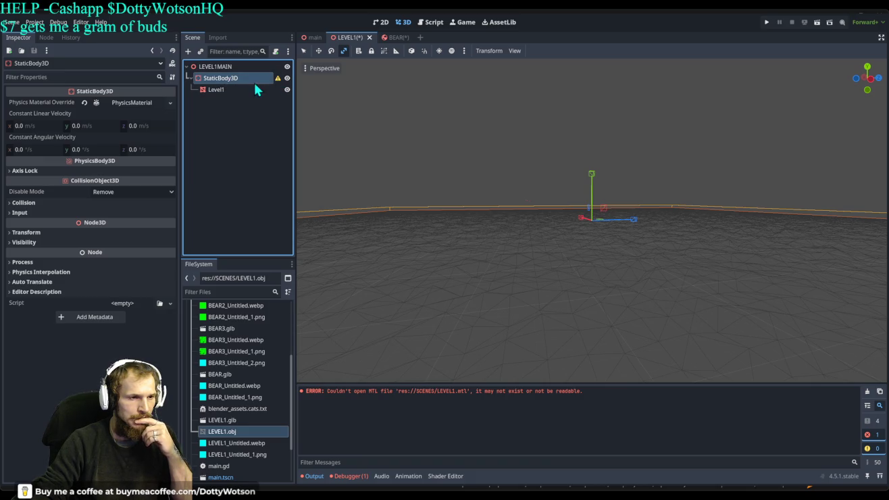
pyautogui.click(232, 90)
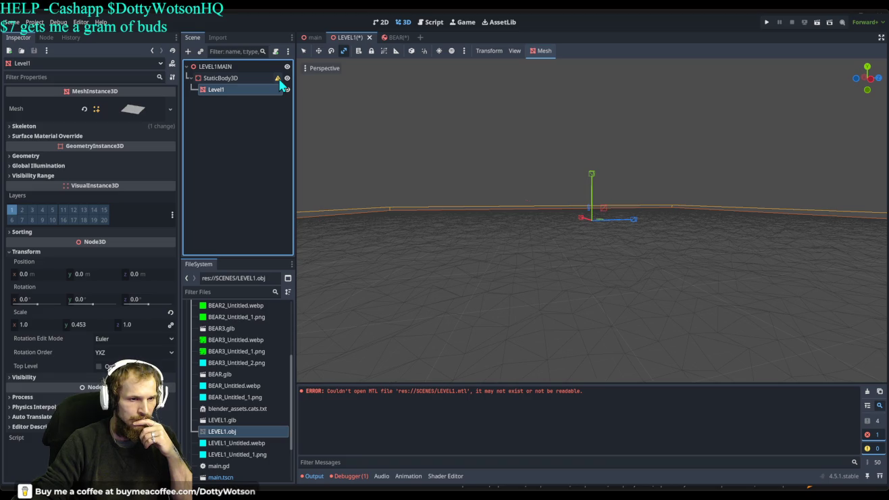
pyautogui.click(242, 106)
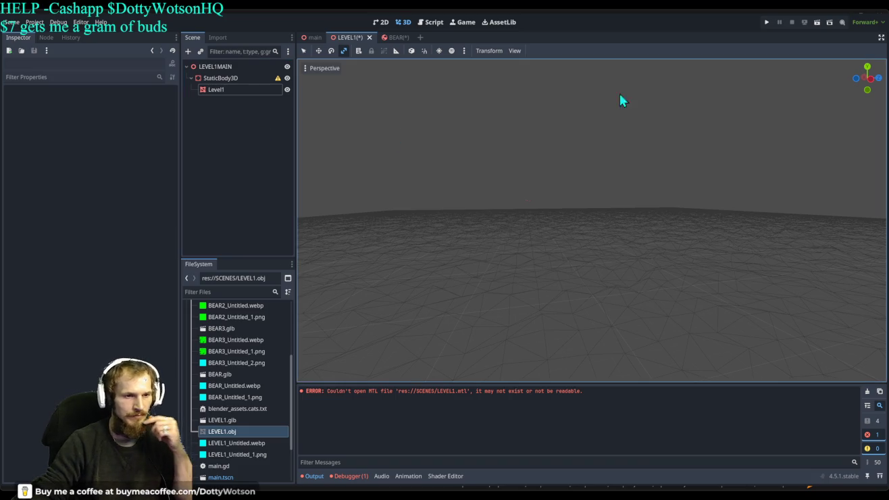
pyautogui.click(237, 89)
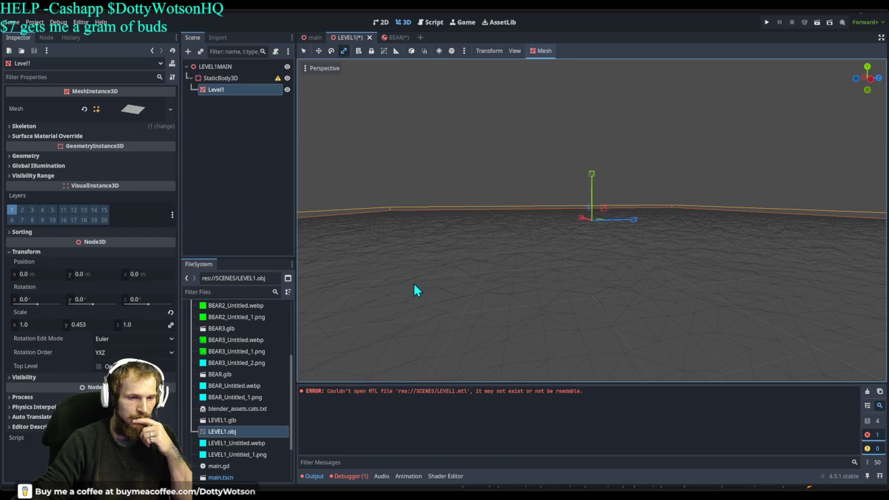
pyautogui.moveTo(229, 103)
pyautogui.mouseDown()
pyautogui.moveTo(227, 75)
pyautogui.moveTo(225, 98)
pyautogui.mouseUp()
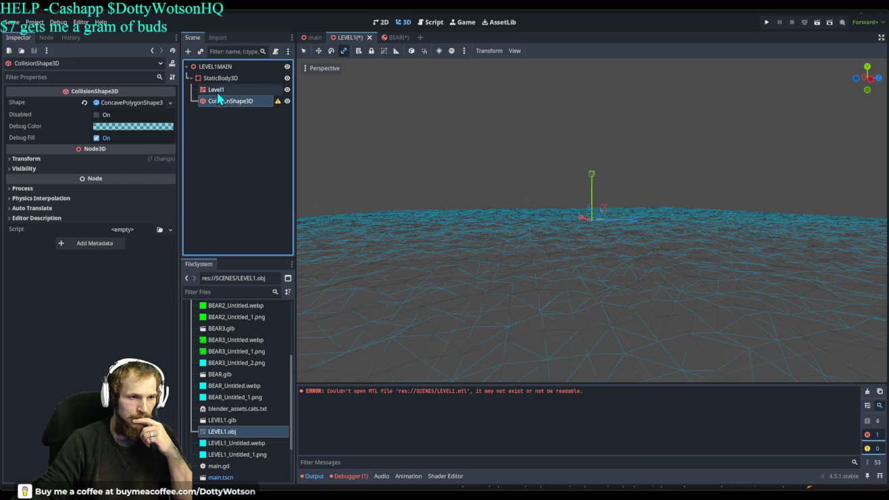
pyautogui.click(223, 101)
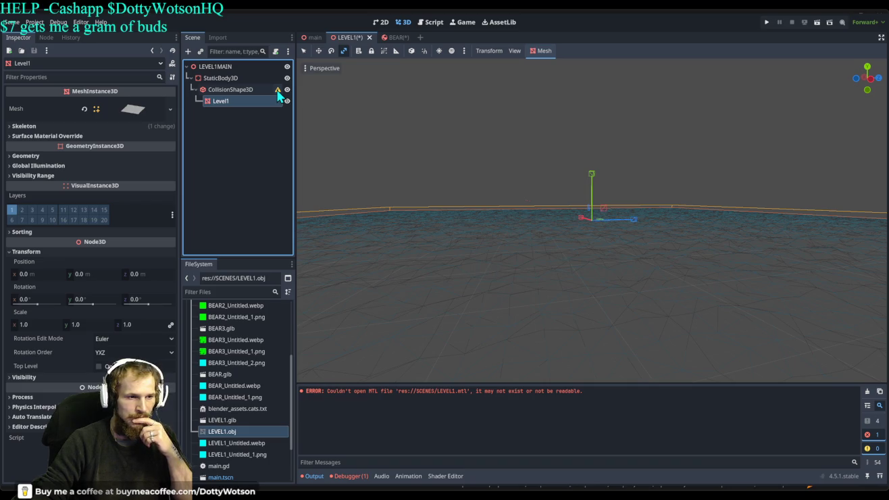
pyautogui.scroll(-5, 577, 270)
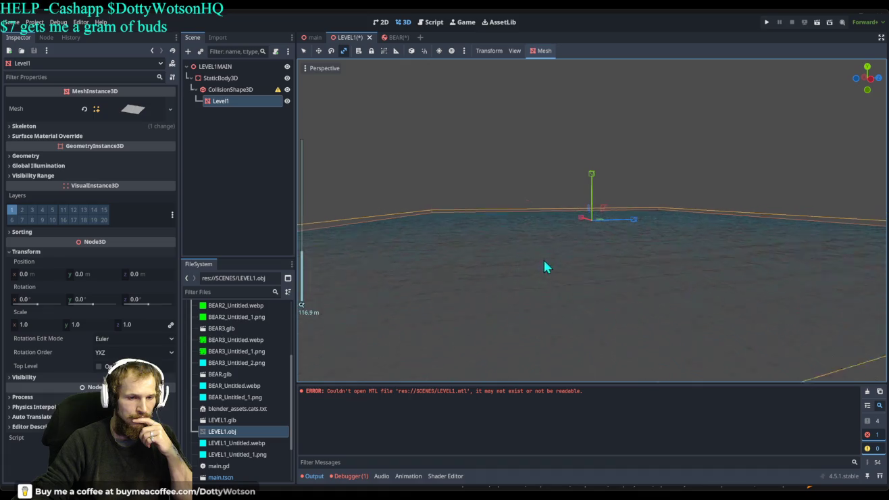
pyautogui.moveTo(470, 235)
pyautogui.mouseDown()
pyautogui.moveTo(456, 225)
pyautogui.moveTo(462, 228)
pyautogui.mouseUp()
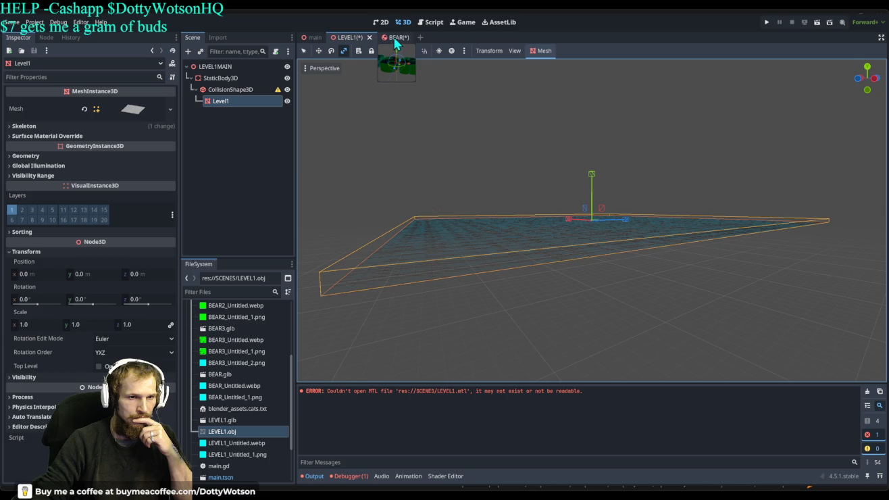
pyautogui.click(314, 37)
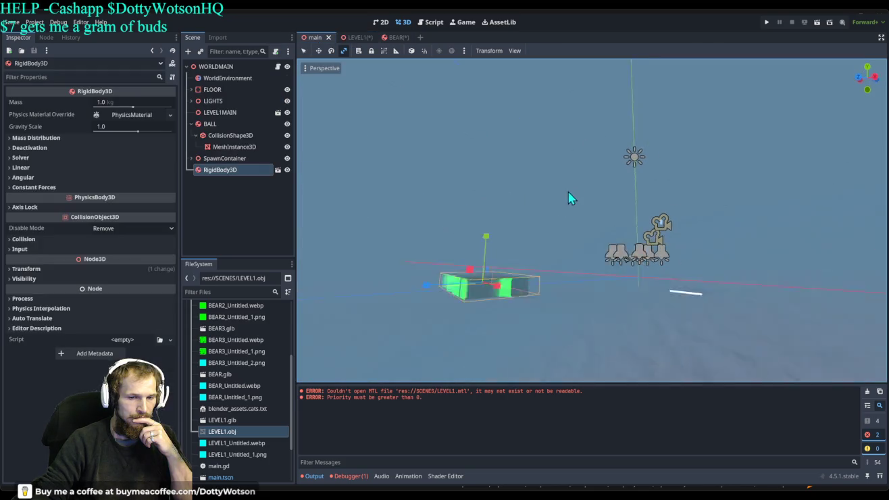
# - Test-run the project, stop it with F8, and delete the RigidBody3D from WORLDMAIN
pyautogui.moveTo(757, 138); pyautogui.dragTo(611, 219)
pyautogui.scroll(-3, 607, 223)
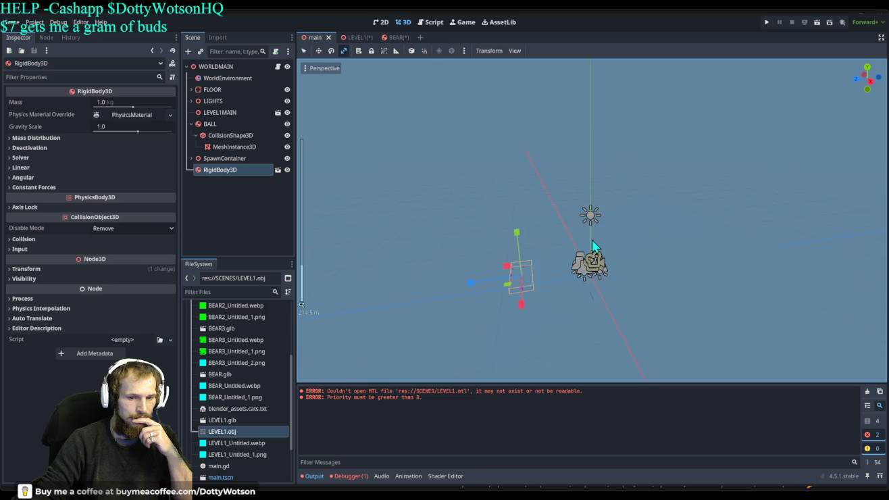
pyautogui.click(768, 23)
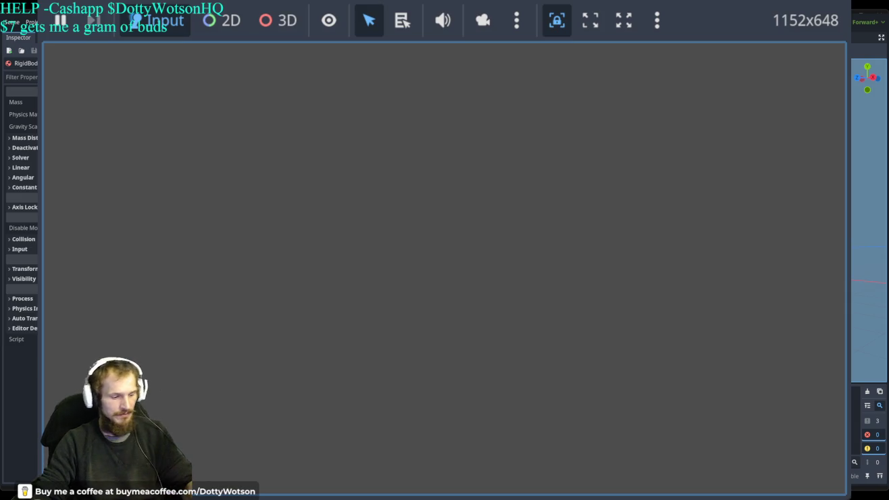
pyautogui.press('F8')
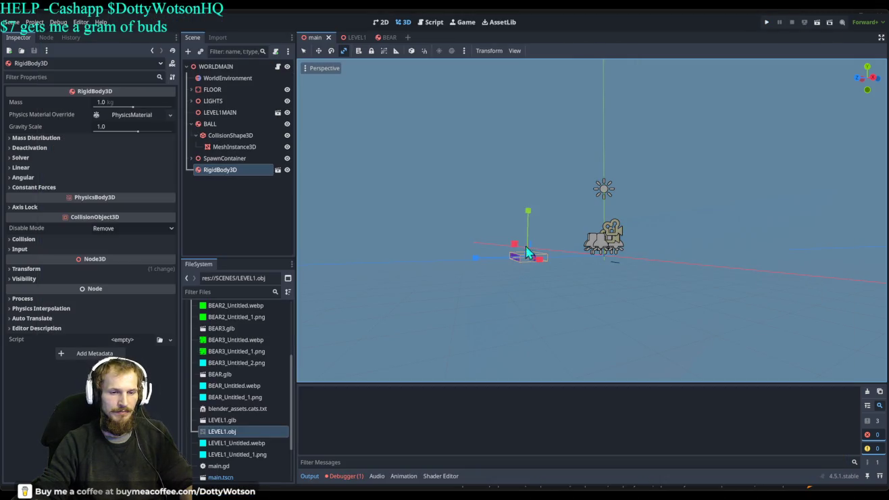
pyautogui.click(242, 169)
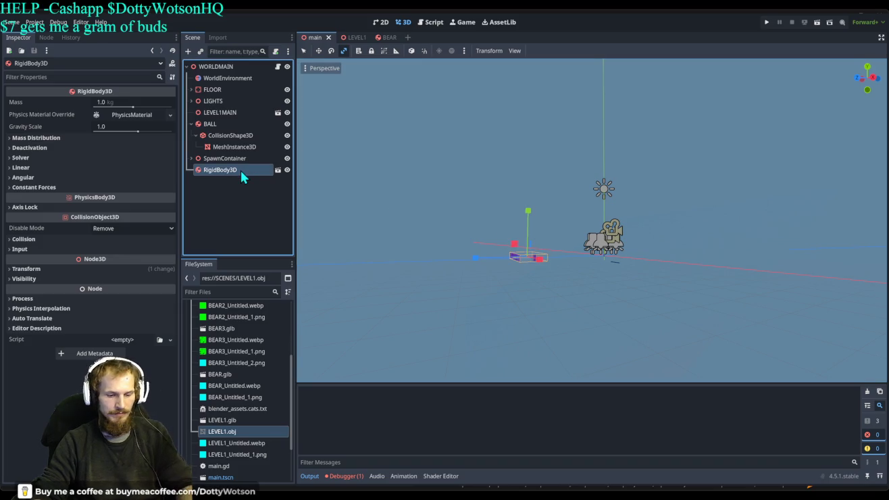
pyautogui.press('Delete')
# - Save the main scene, run the game again, and stop it with F8 after testing
pyautogui.click(767, 22)
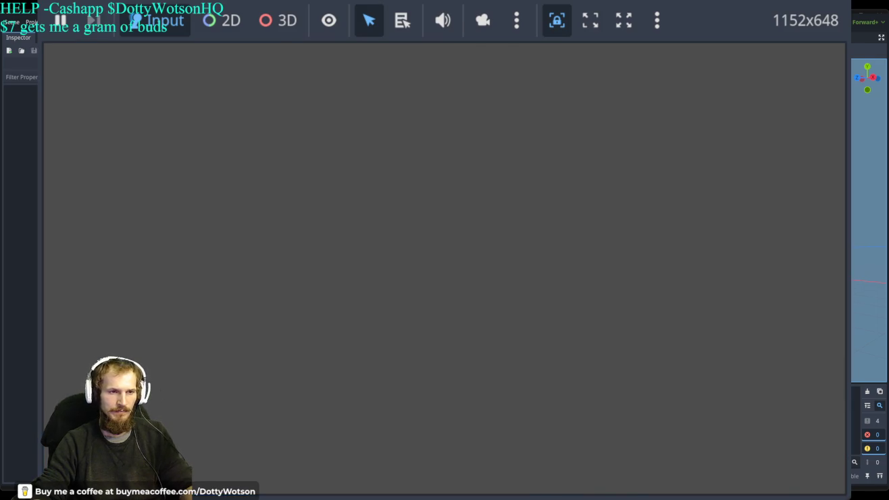
pyautogui.press('F8')
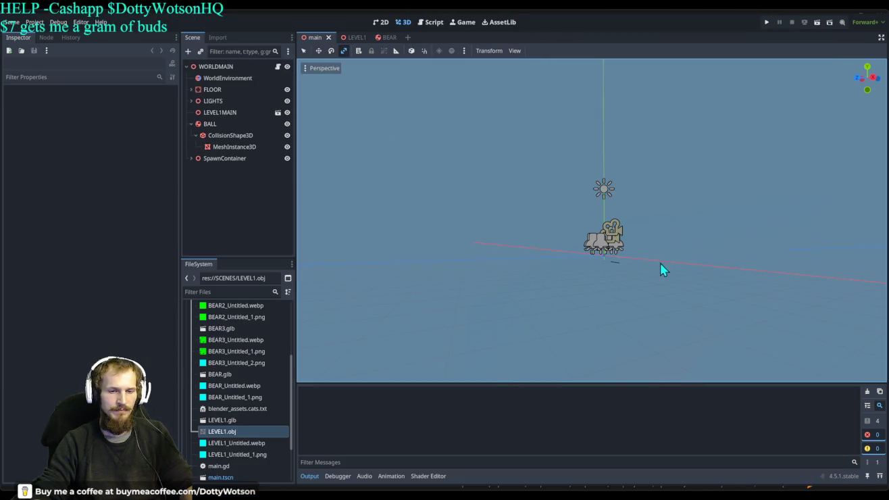
# - Review the LEVEL1 floor, then inspect the BEAR's CollisionShape3D2 before moving to Firefox
pyautogui.click(353, 37)
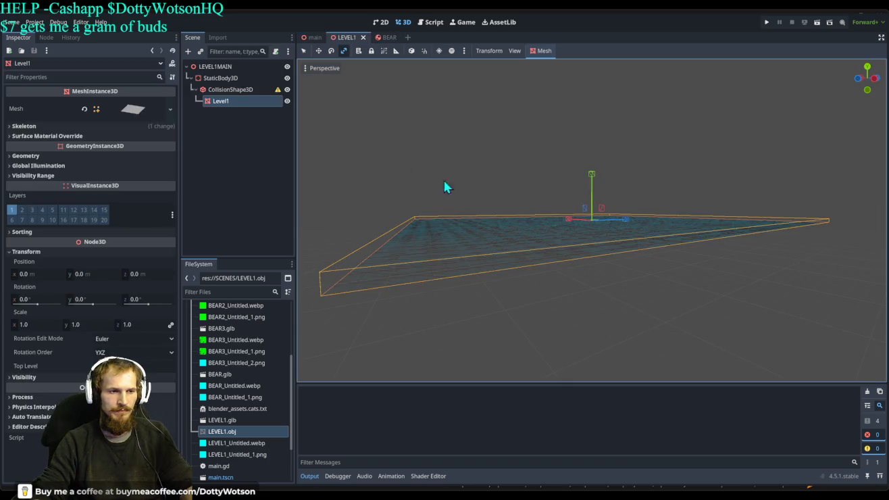
pyautogui.scroll(5, 618, 229)
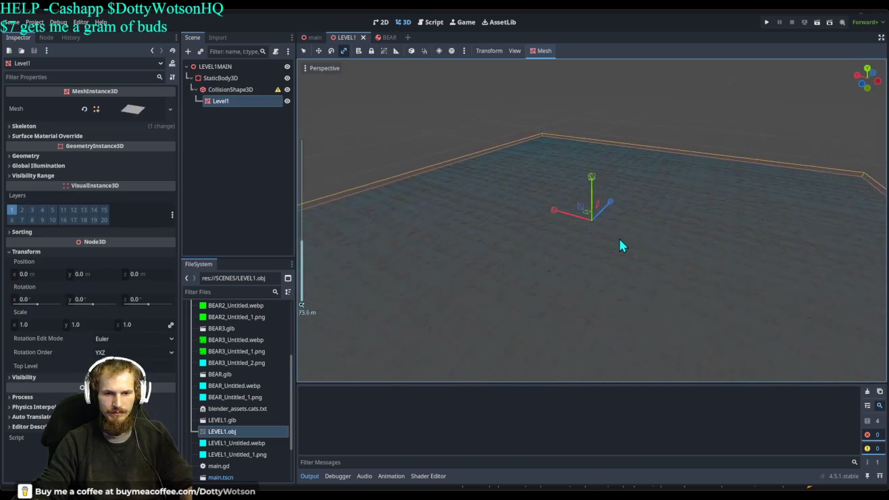
pyautogui.scroll(-10, 626, 246)
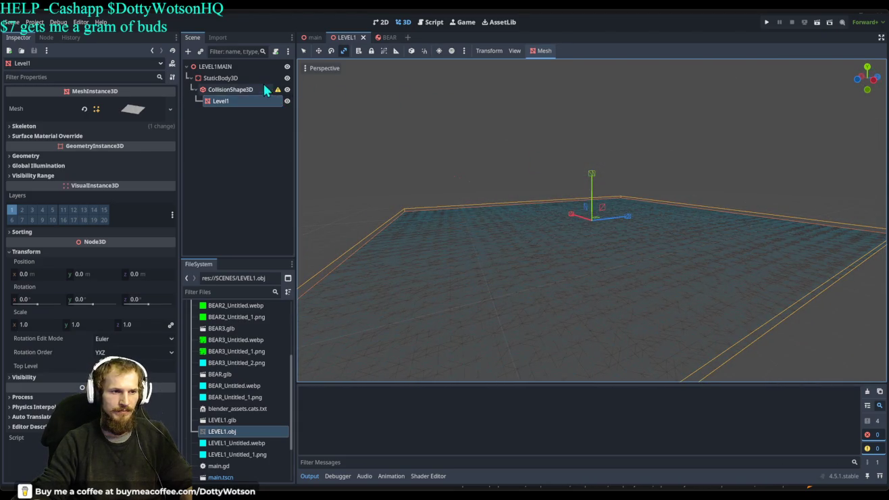
pyautogui.click(381, 37)
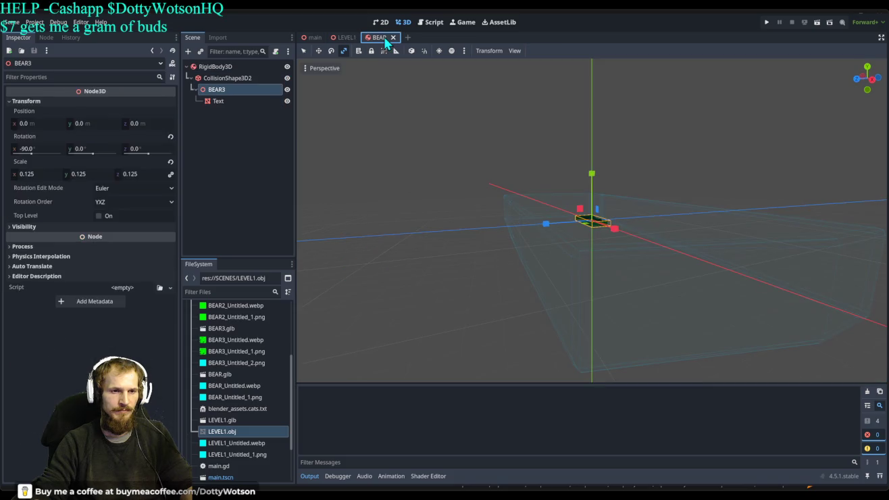
pyautogui.click(229, 78)
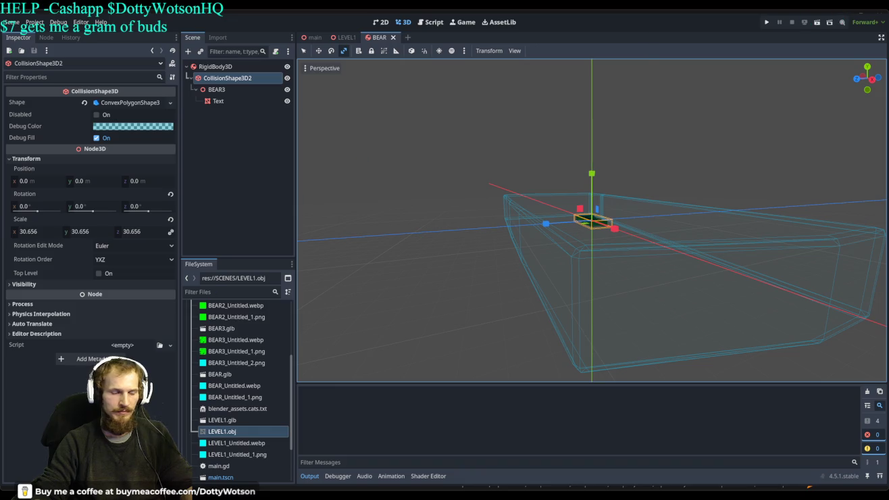
pyautogui.hotkey('alt', 'Tab')
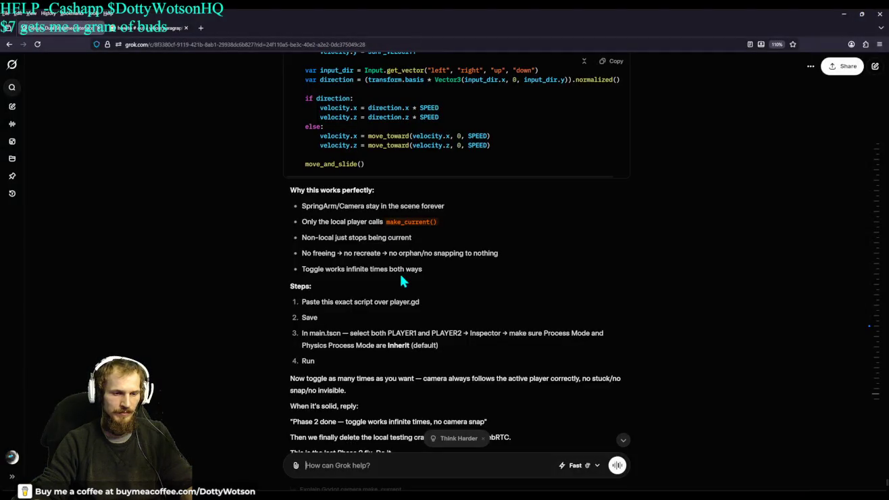
# - In a new Grok chat, ask the best way to bring complex geometry into Godot for smooth collisions and physics
pyautogui.scroll(-3, 399, 272)
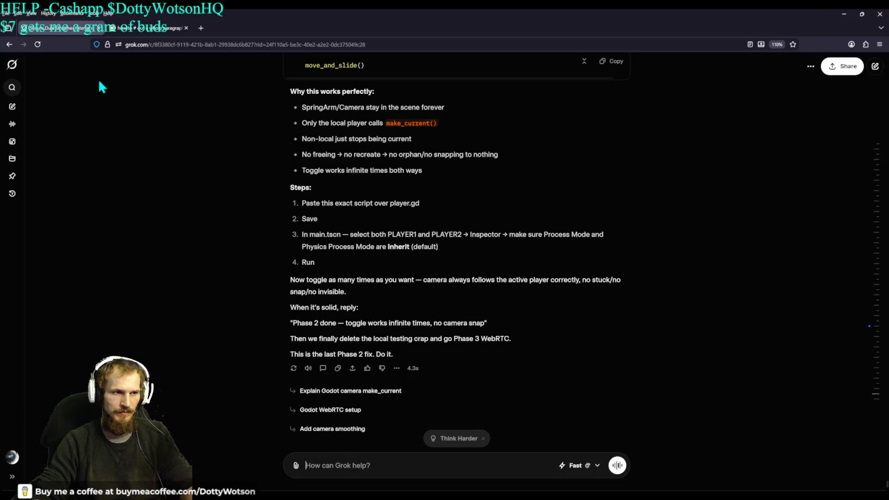
pyautogui.click(12, 65)
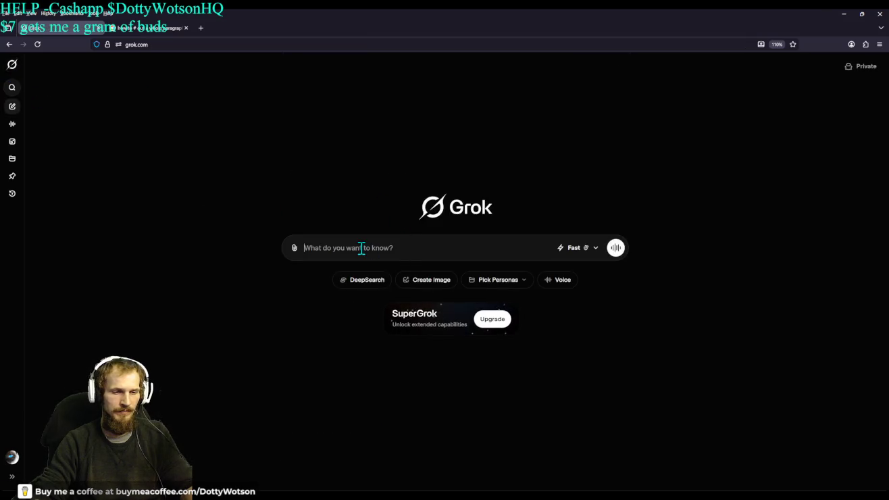
pyautogui.write('IN GODOT ...')
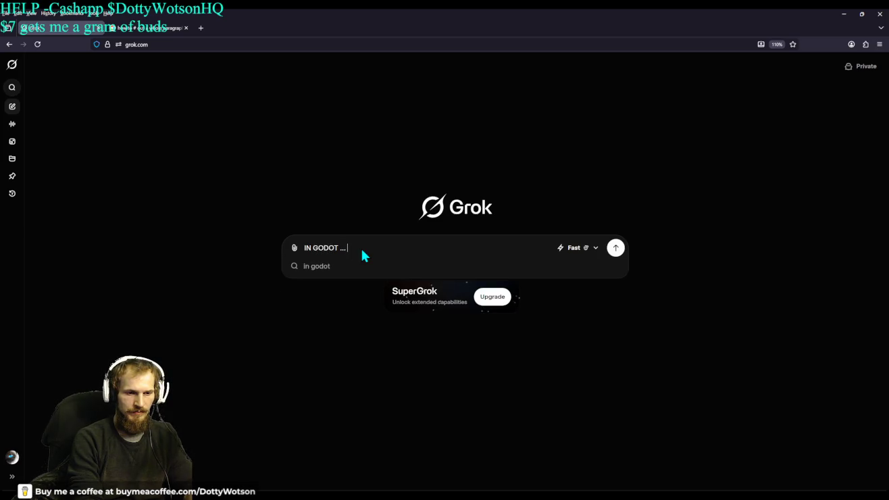
pyautogui.write(' what is the best combi')
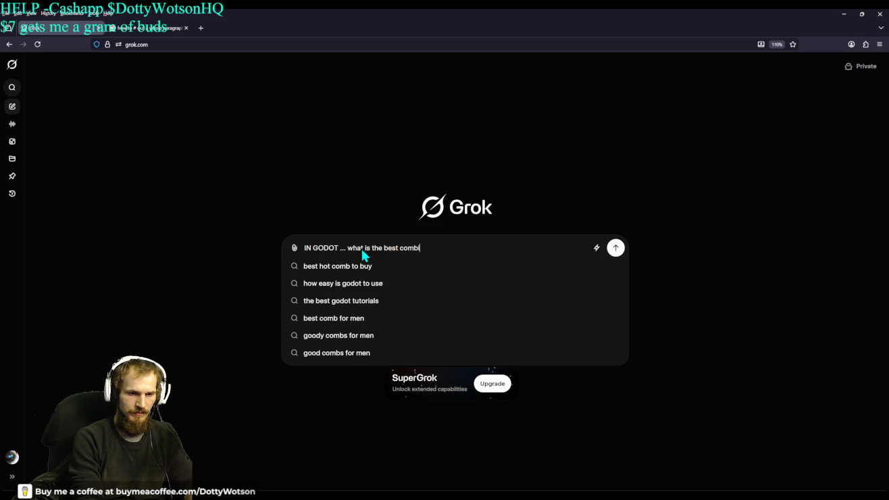
pyautogui.press('BackSpace')
pyautogui.press('BackSpace')
pyautogui.press('BackSpace')
pyautogui.write('way to bring in comp')
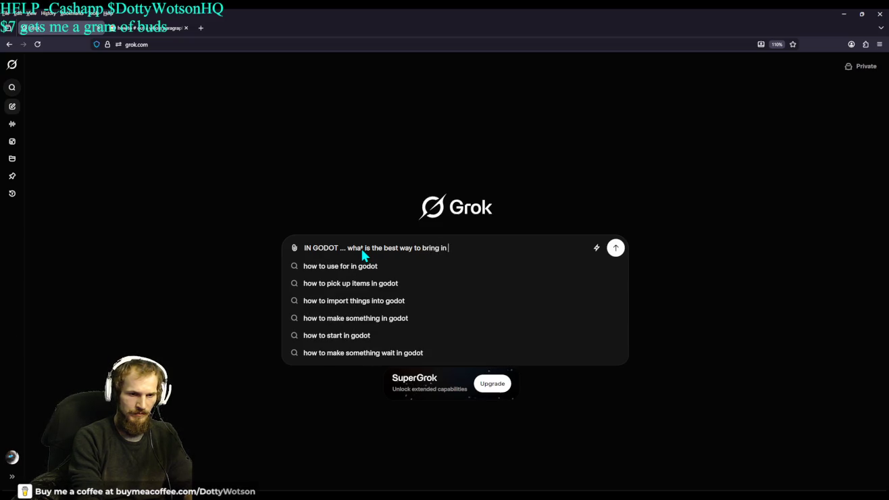
pyautogui.write('lex geo')
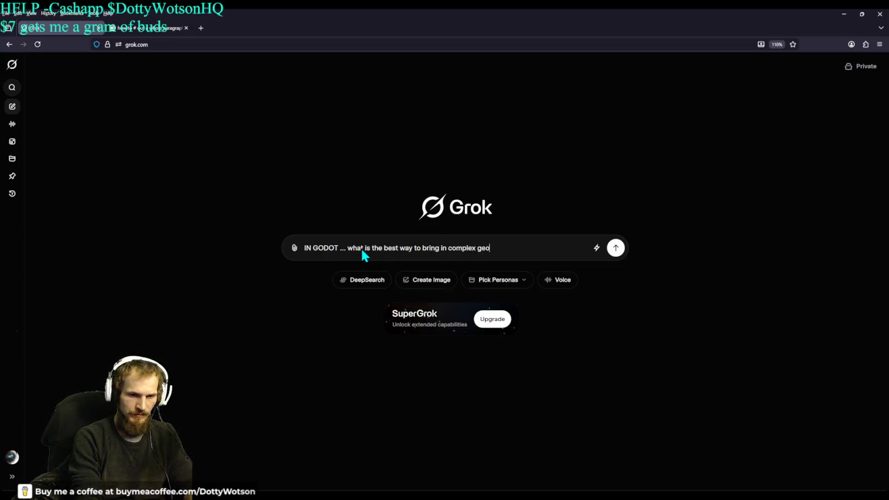
pyautogui.write('metry ...')
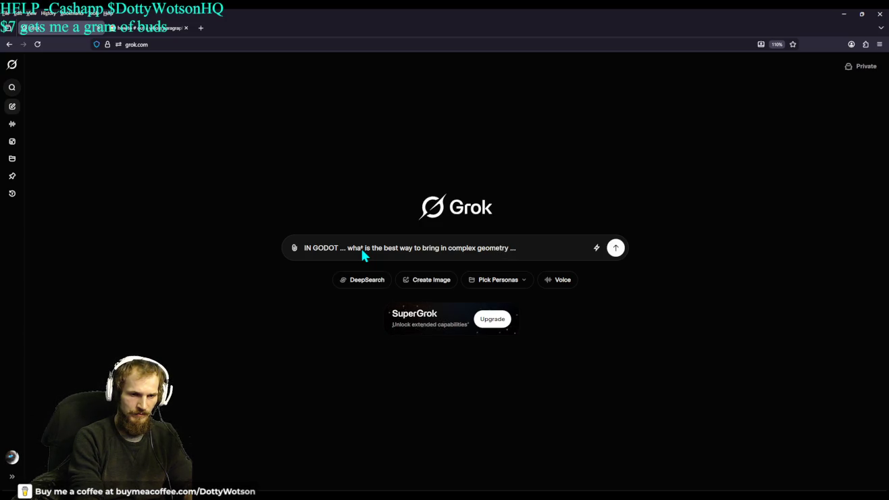
pyautogui.write(' for coll')
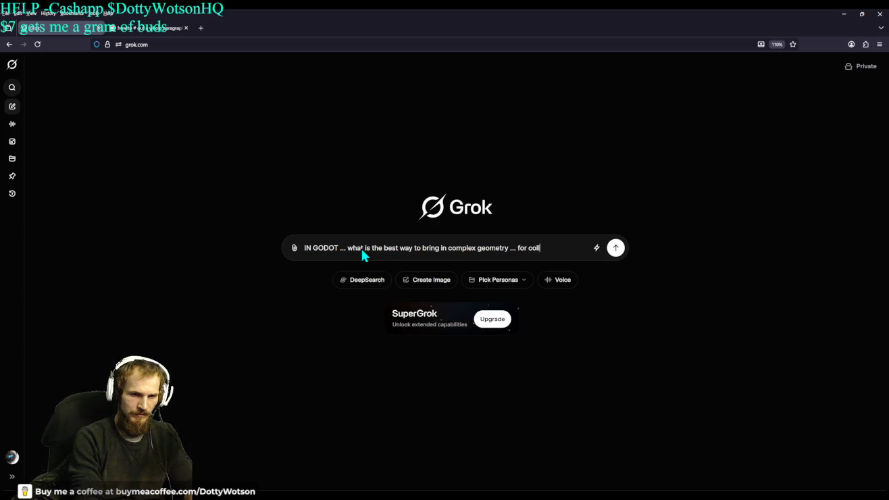
pyautogui.write('isions and physi')
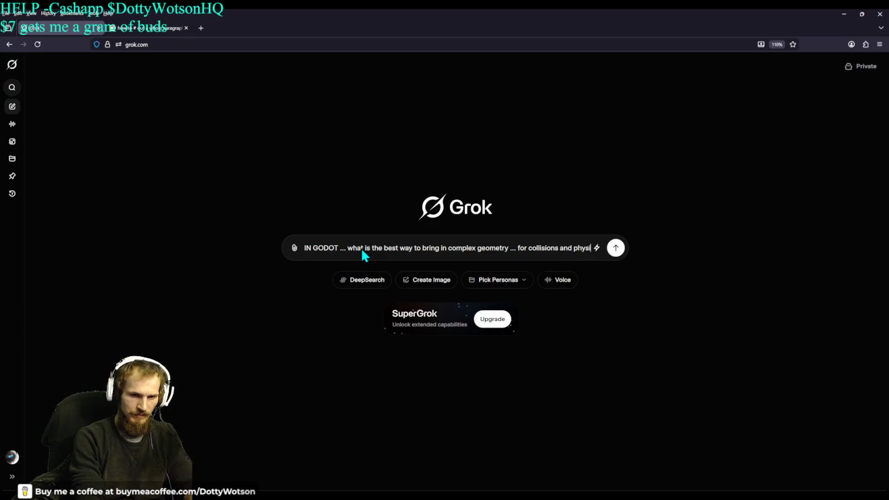
pyautogui.write('cs to run smoothe')
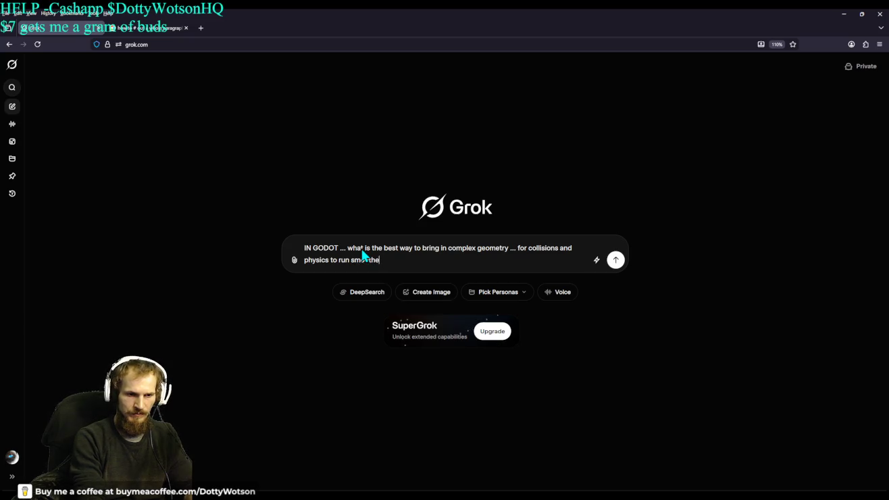
pyautogui.write('ly')
pyautogui.press('Return')
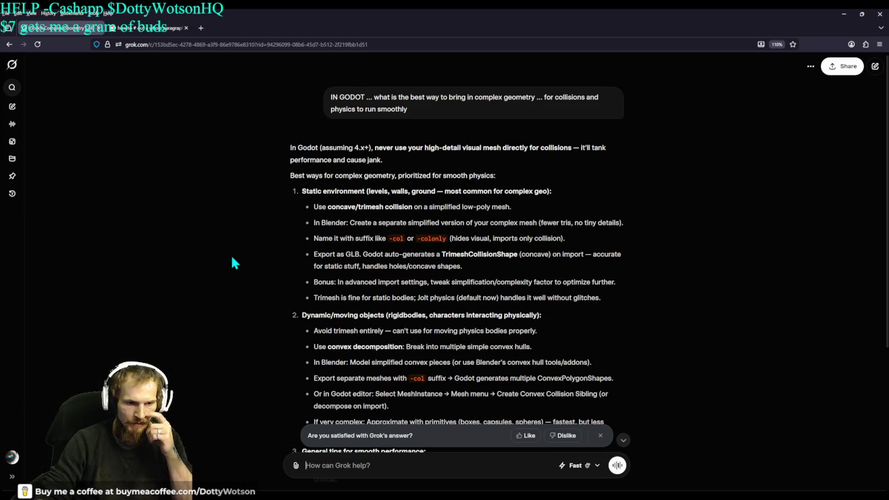
# - Scroll down through Grok's answer to its performance tips on collision shape cost
pyautogui.scroll(-2, 201, 289)
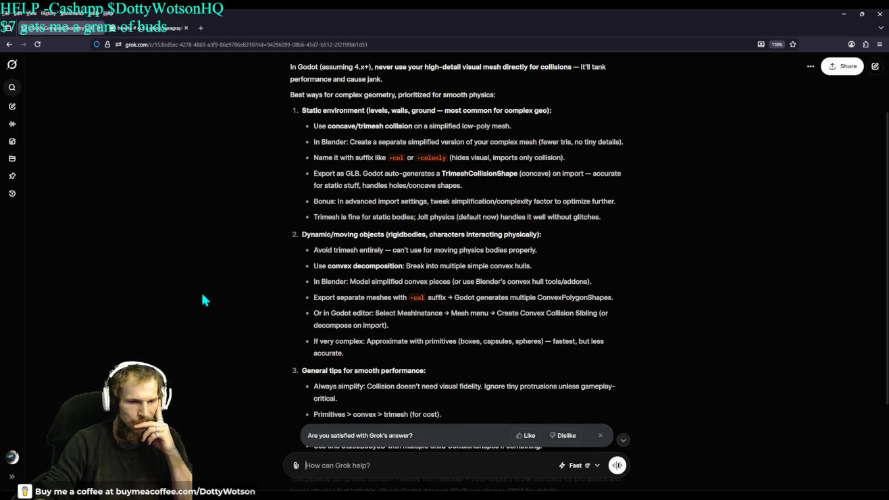